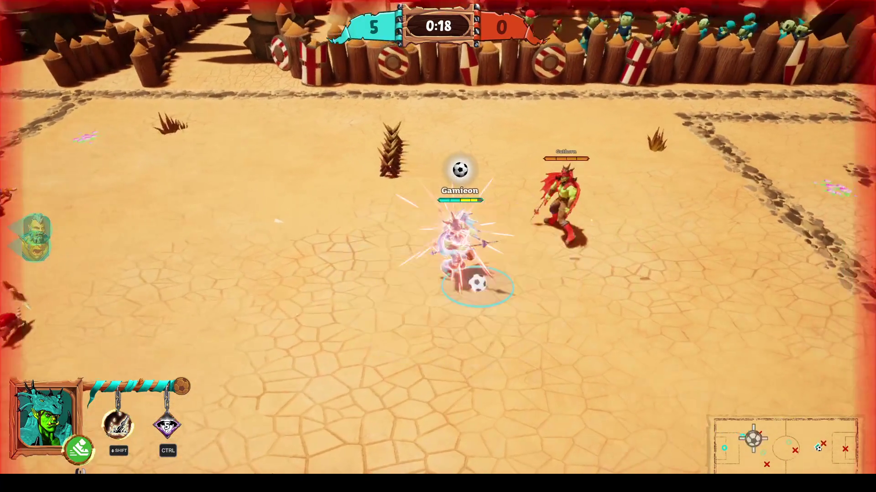
Dribble and kick through the Field of Heroes match to a 5–0 win, then mark ready on the scoreboard
key(d)
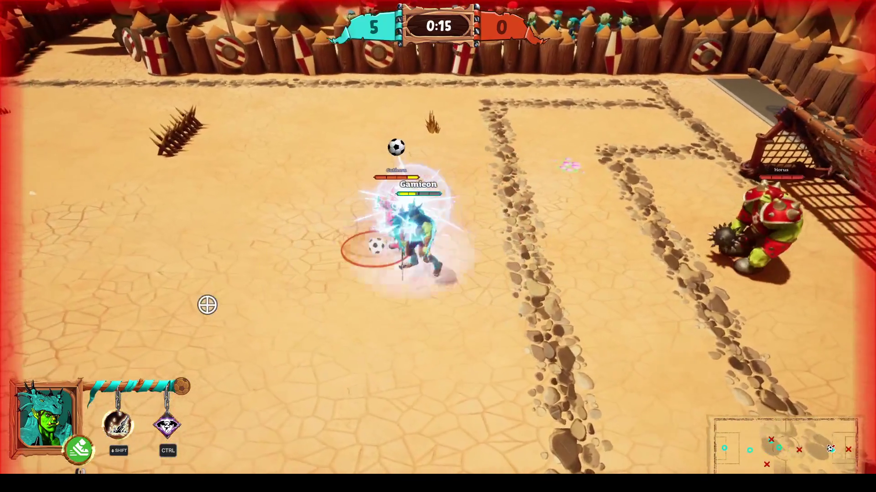
click(207, 305)
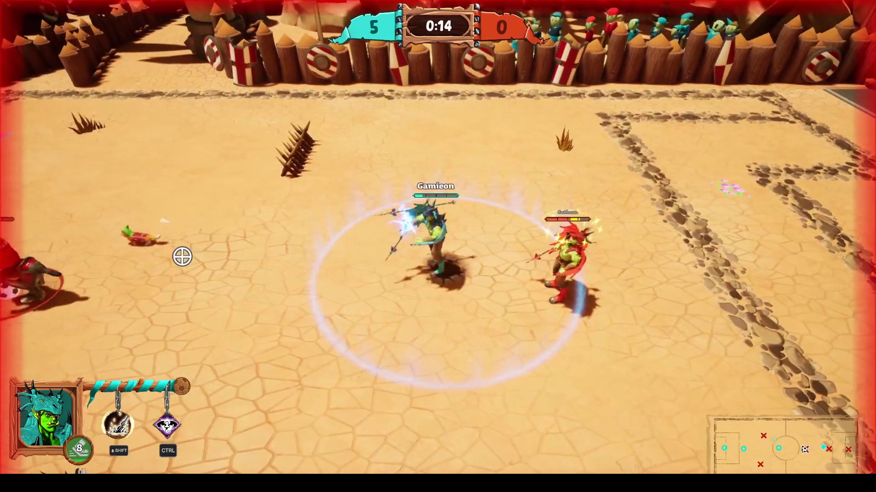
key(a)
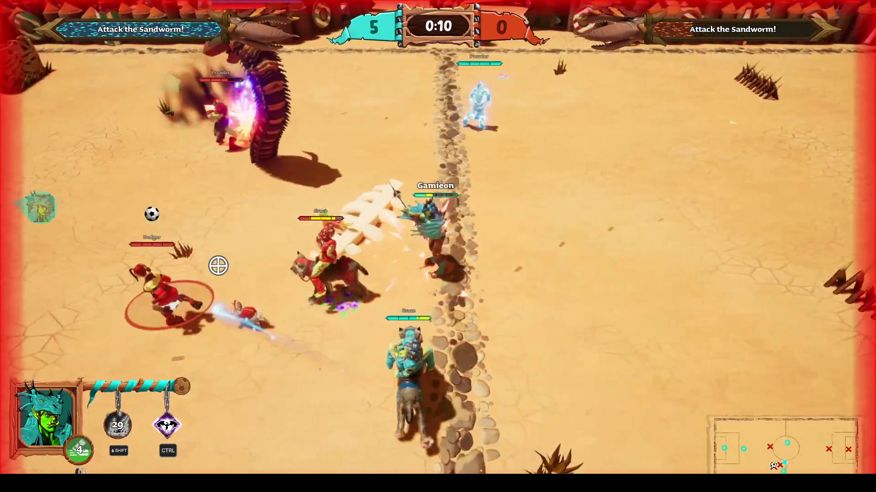
key(a)
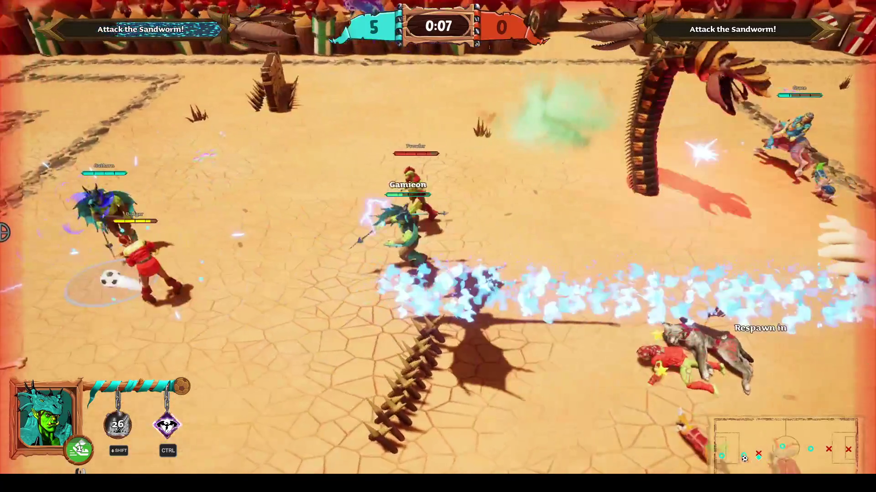
key(a)
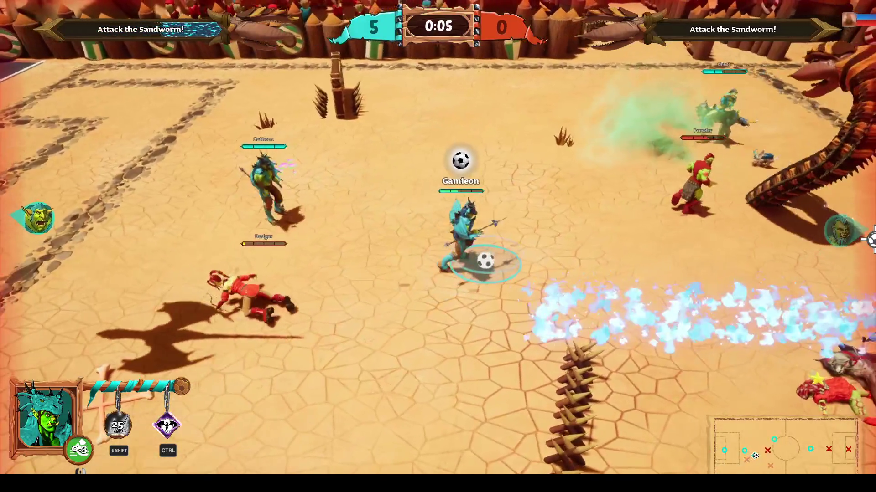
click(871, 239)
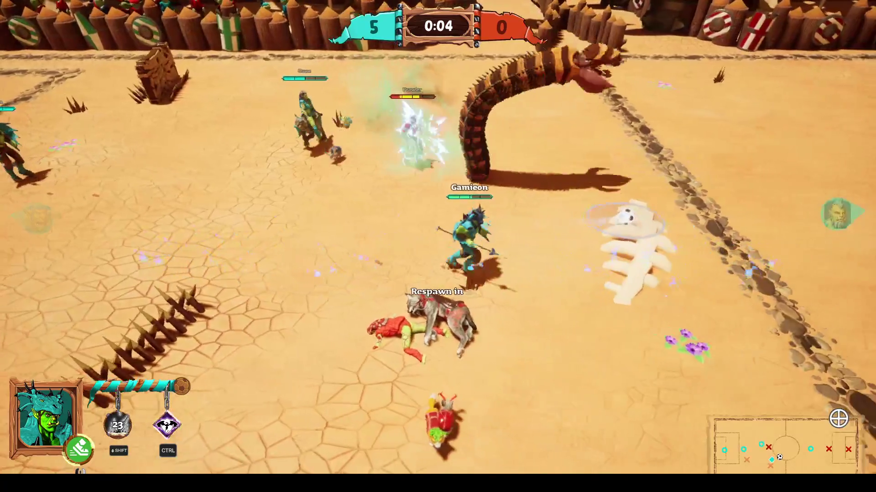
key(d)
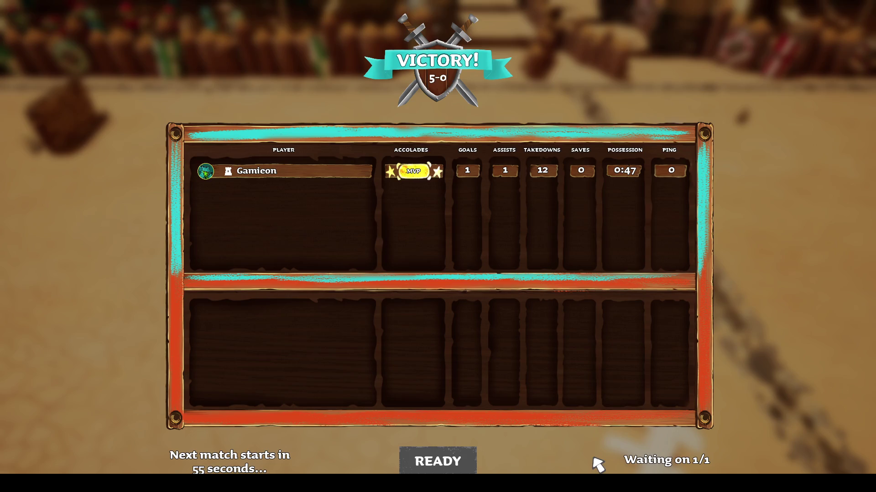
click(438, 461)
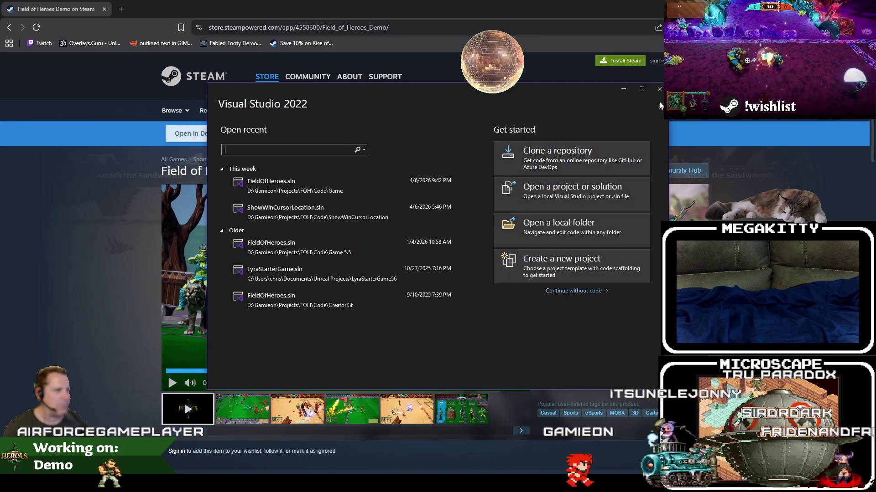
Close the Visual Studio 2022 start window and open the Field of Heroes Community Hub from the store page
click(659, 89)
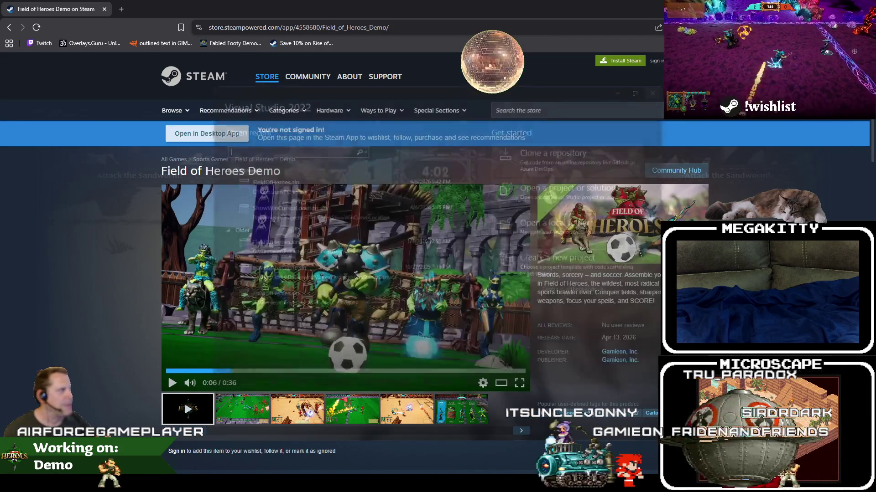
scroll(437, 273, down, 4)
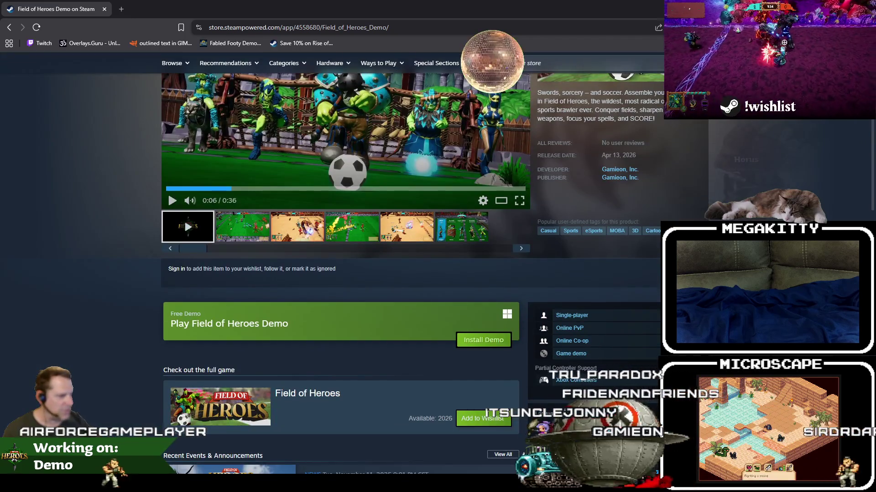
scroll(679, 173, up, 4)
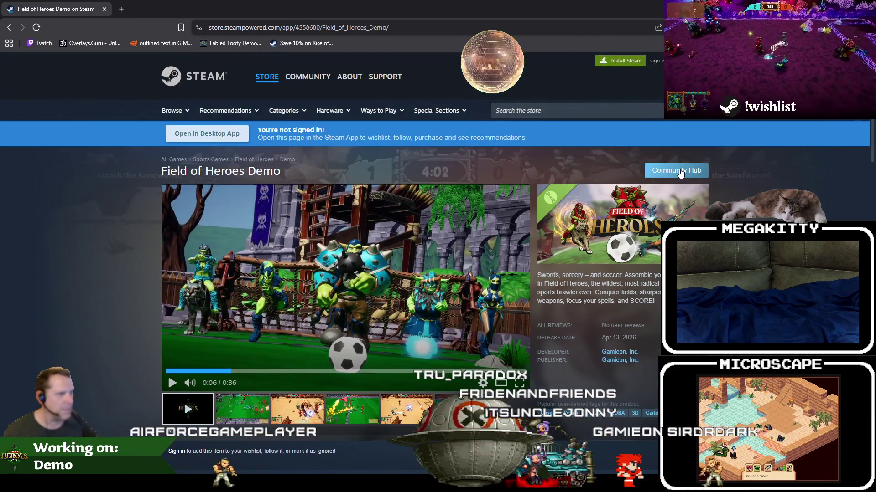
click(679, 172)
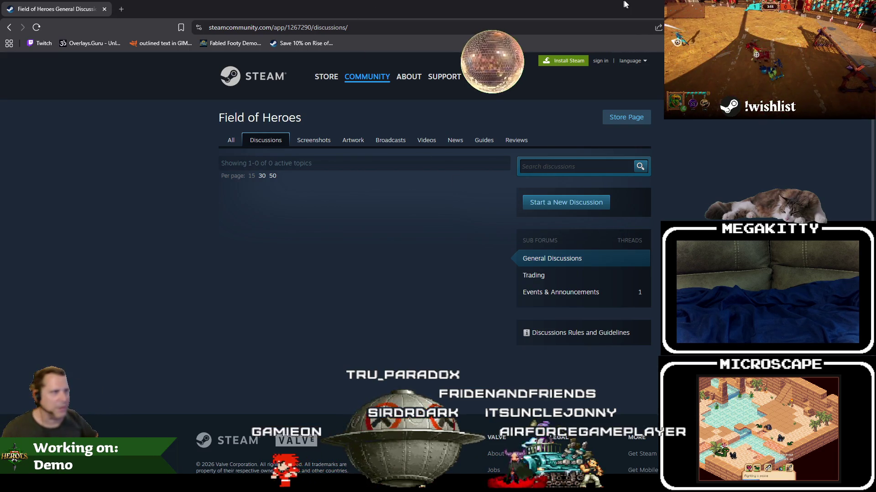
Restore the maximized browser to a smaller window, then minimize it to show the desktop
drag(624, 5, 563, 53)
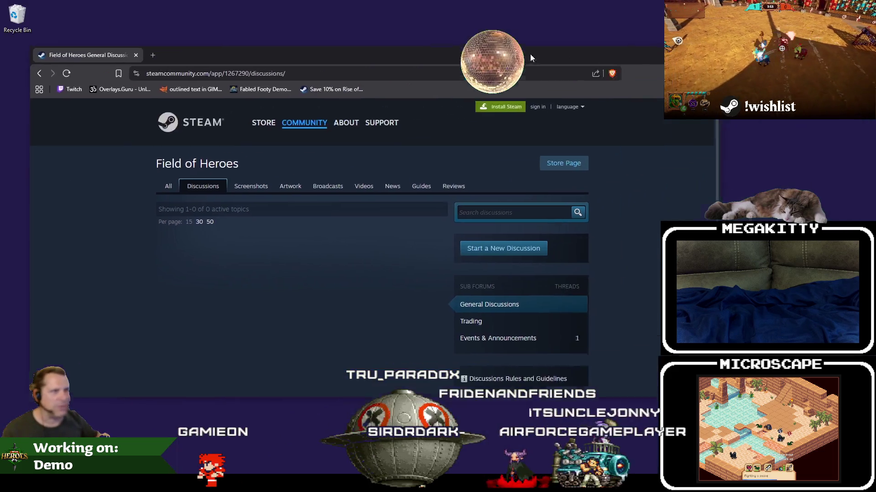
click(698, 49)
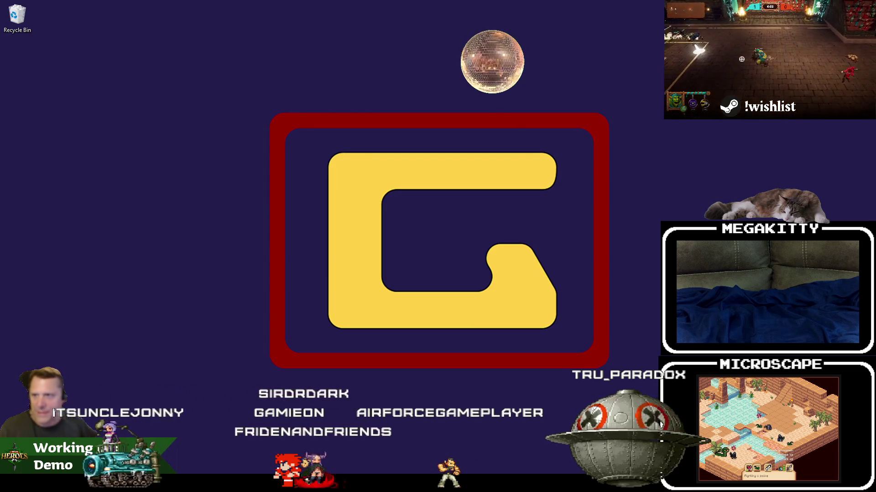
scroll(542, 299, down, 2)
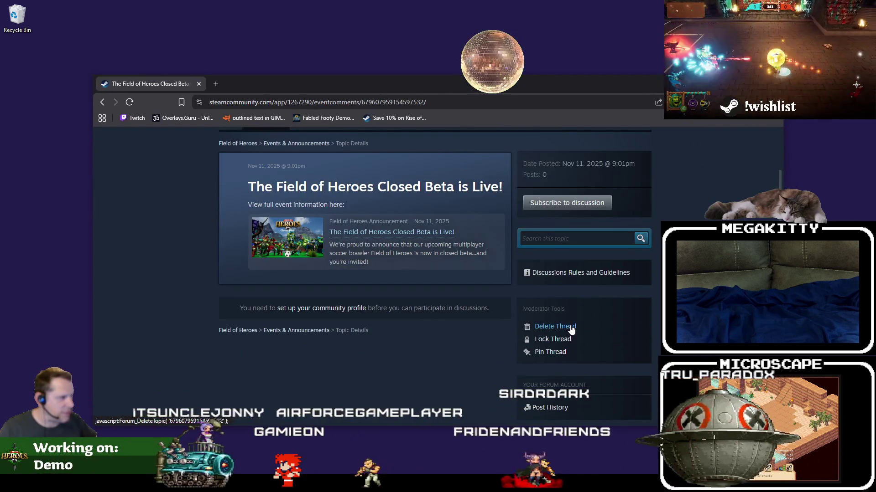
Try Delete Thread on the Closed Beta announcement twice, dismiss both errors, and go back to the topic list
click(571, 327)
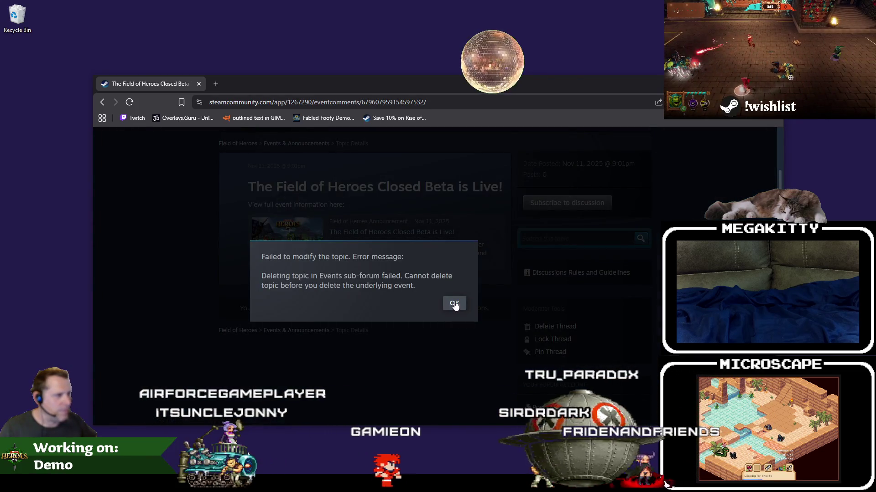
click(454, 304)
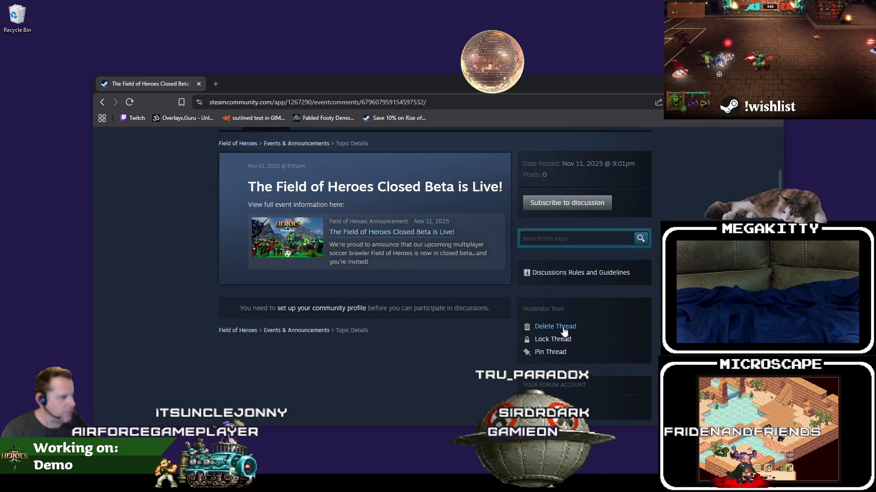
click(564, 329)
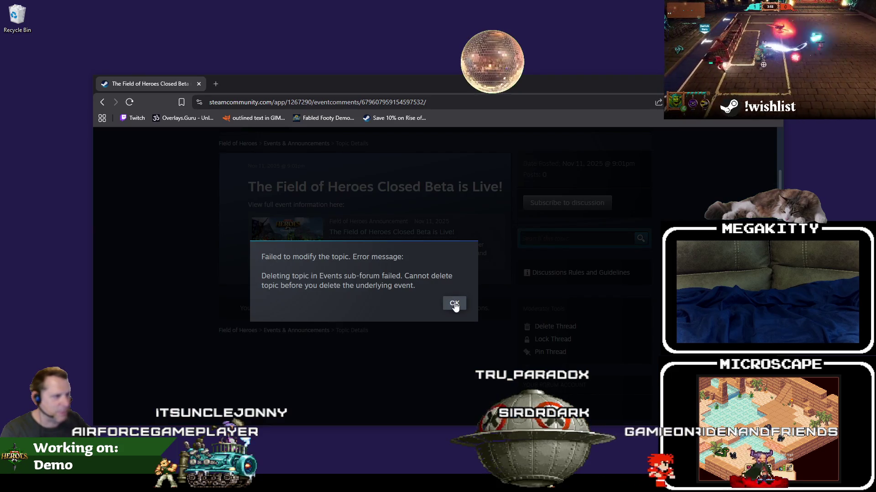
click(454, 304)
scroll(512, 365, down, 3)
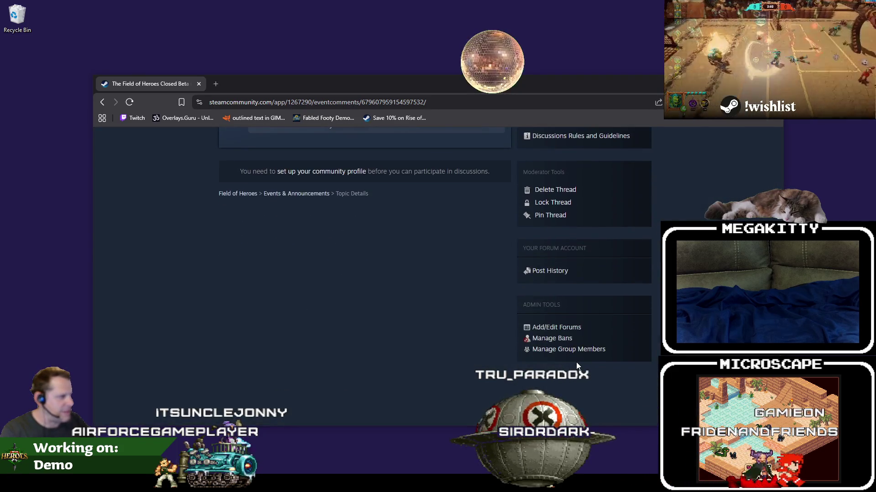
scroll(576, 362, up, 3)
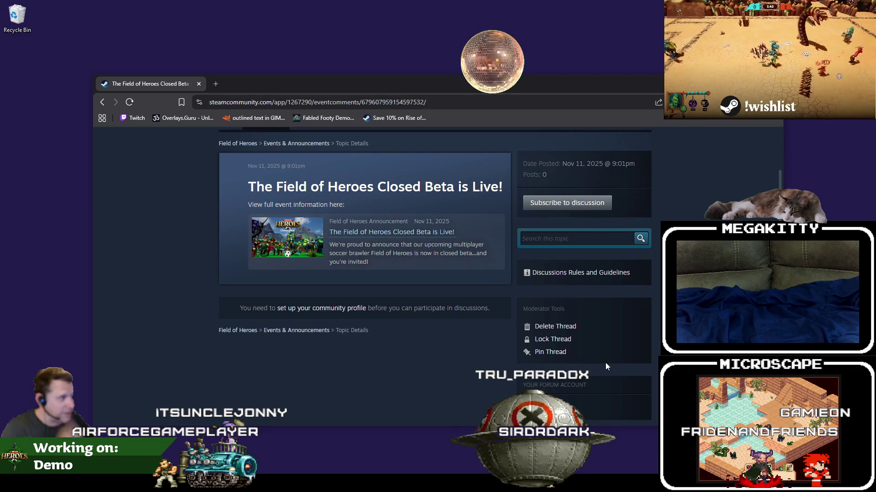
scroll(615, 292, down, 3)
scroll(620, 291, up, 4)
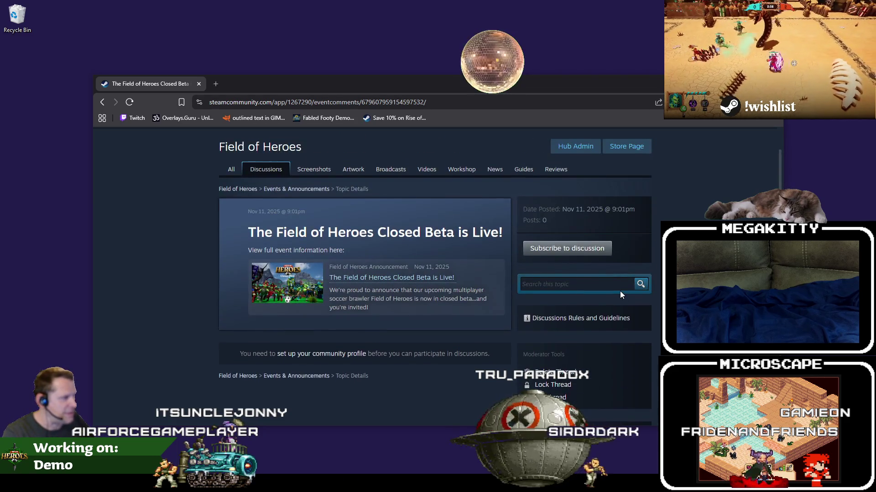
click(102, 102)
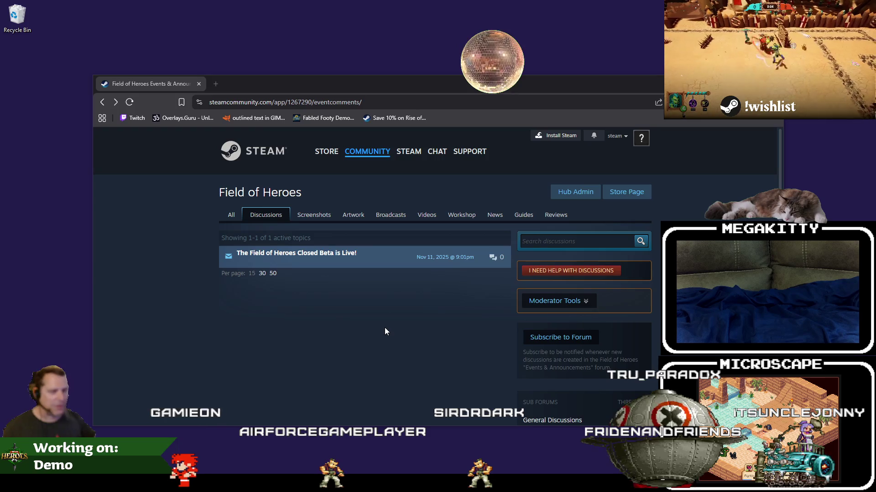
Load gametester.gg in a new browser tab and move the window up and left
click(218, 84)
text(gamet)
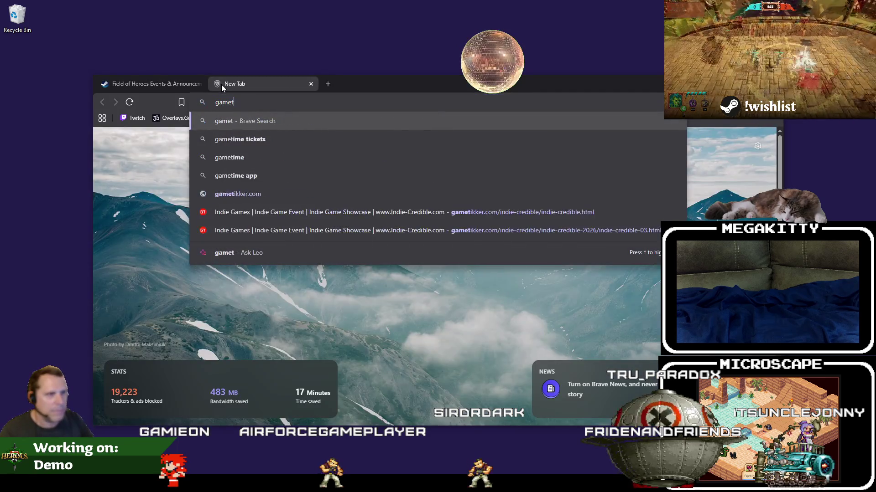
text(ester.gg)
key(Return)
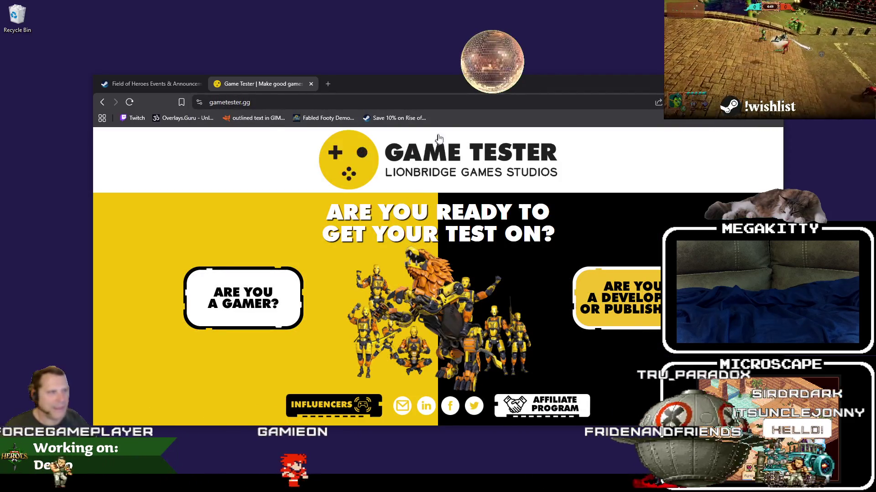
drag(442, 81, 398, 73)
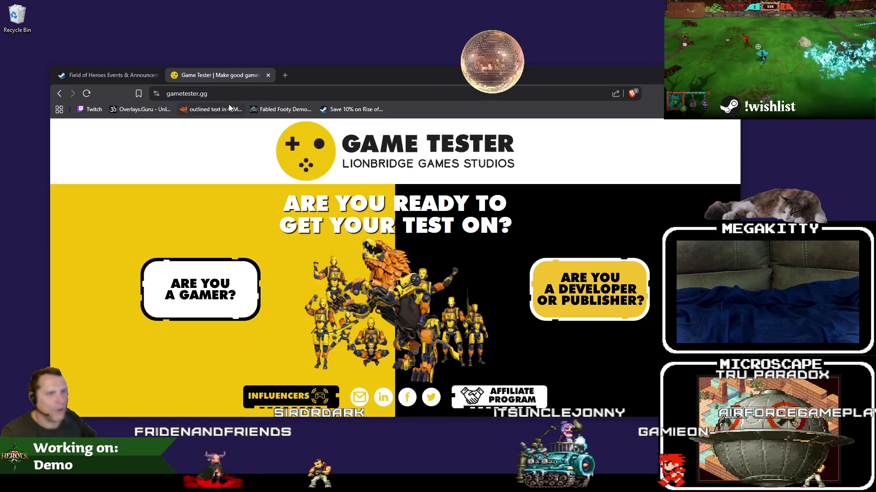
Check the gametester.gg web address, then close the Game Tester tab
click(242, 90)
click(197, 164)
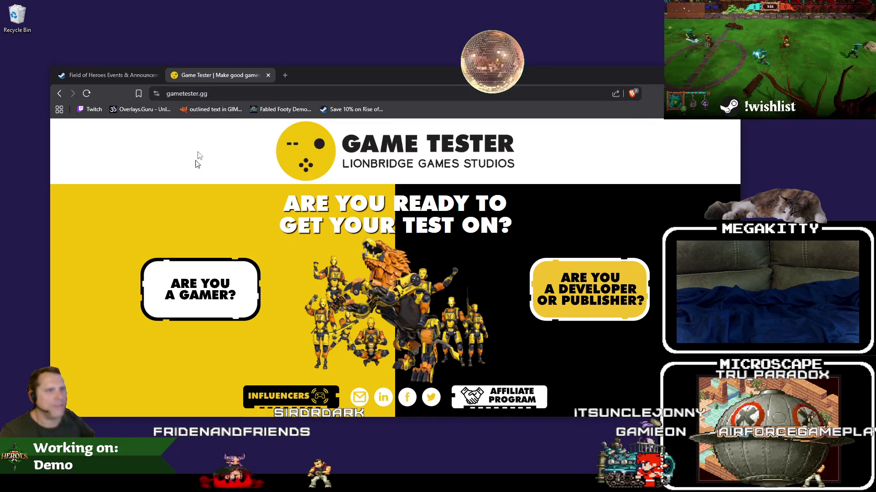
click(217, 90)
click(211, 181)
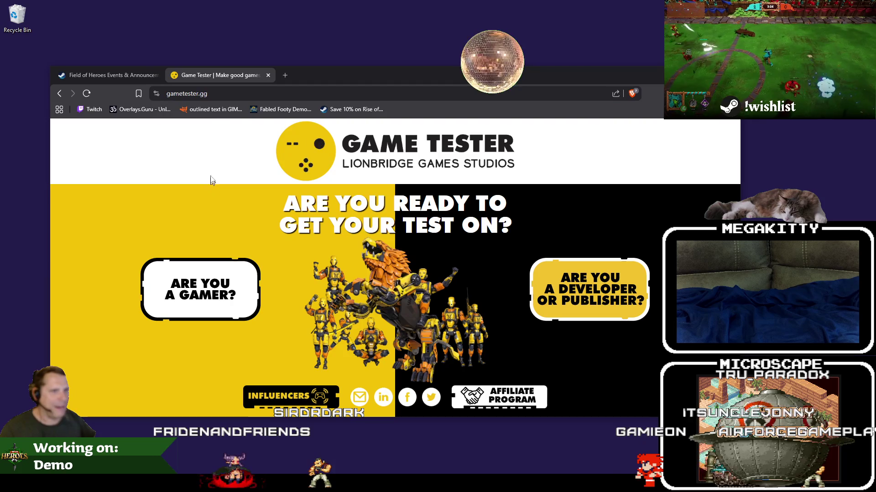
click(216, 95)
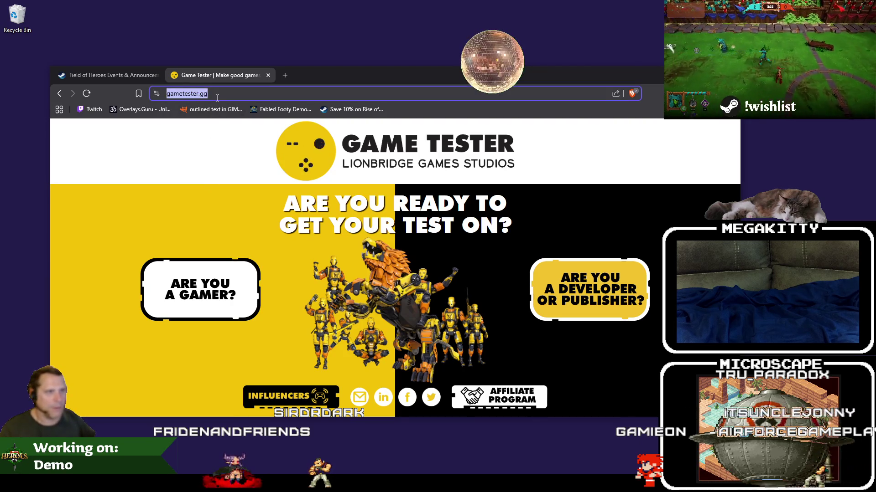
click(201, 212)
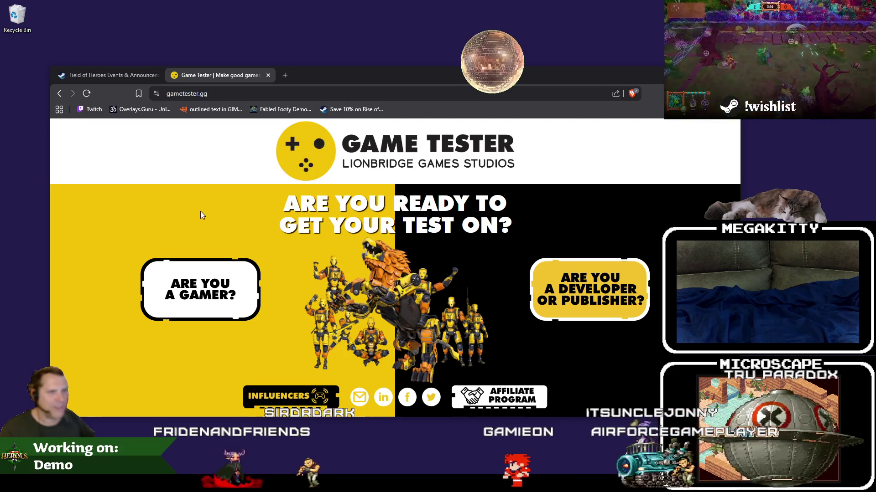
click(230, 91)
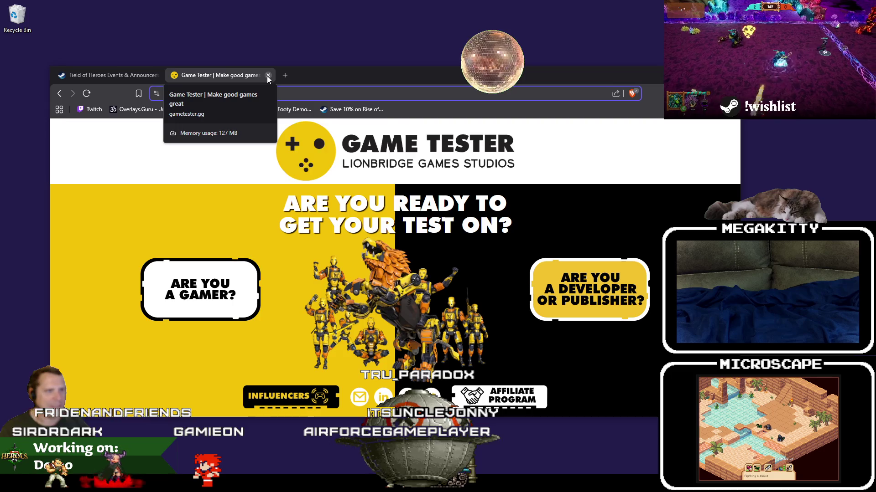
click(267, 75)
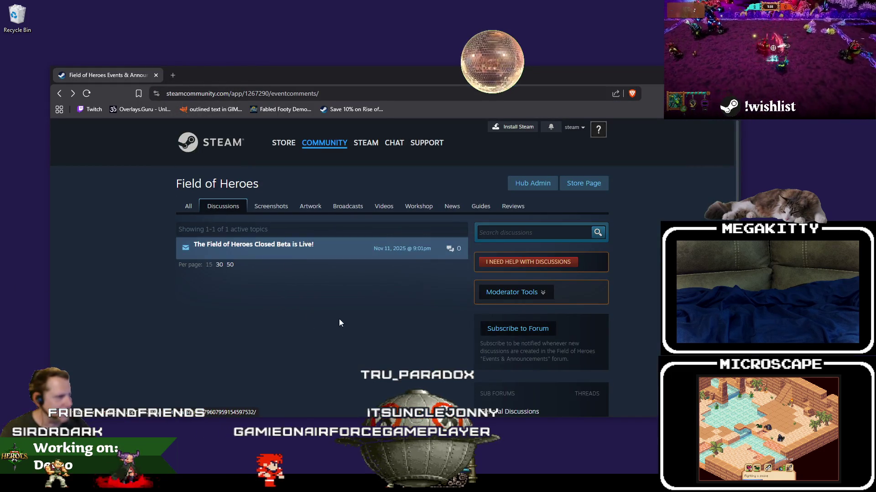
Go through General Discussions to the Hub Admin Event/Announcement Dashboard showing 684 impressions
click(217, 208)
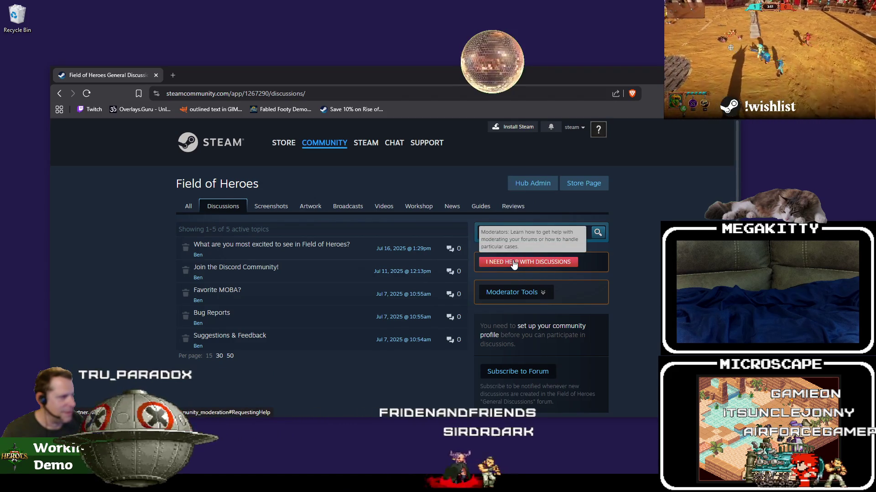
scroll(299, 303, down, 4)
scroll(306, 308, up, 4)
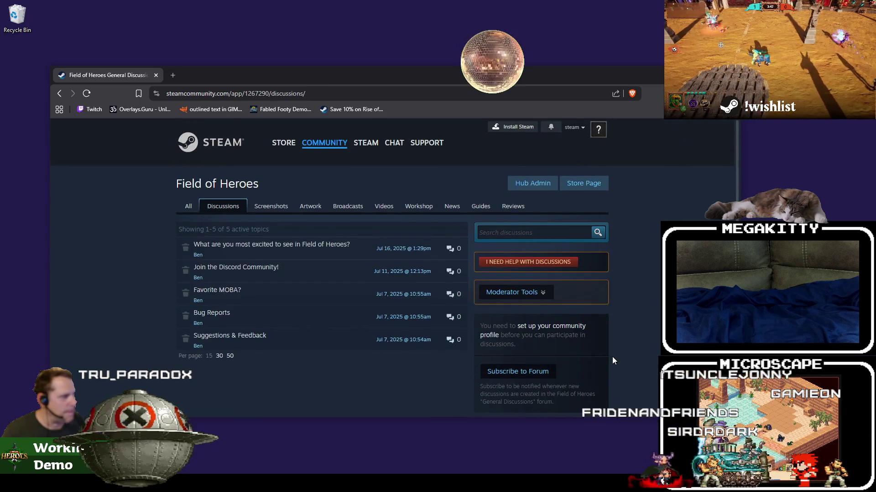
scroll(613, 361, down, 8)
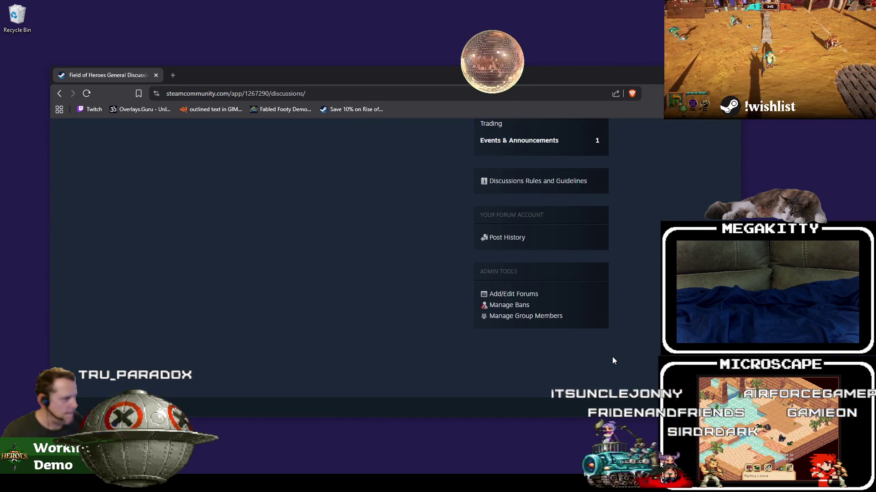
scroll(612, 361, up, 8)
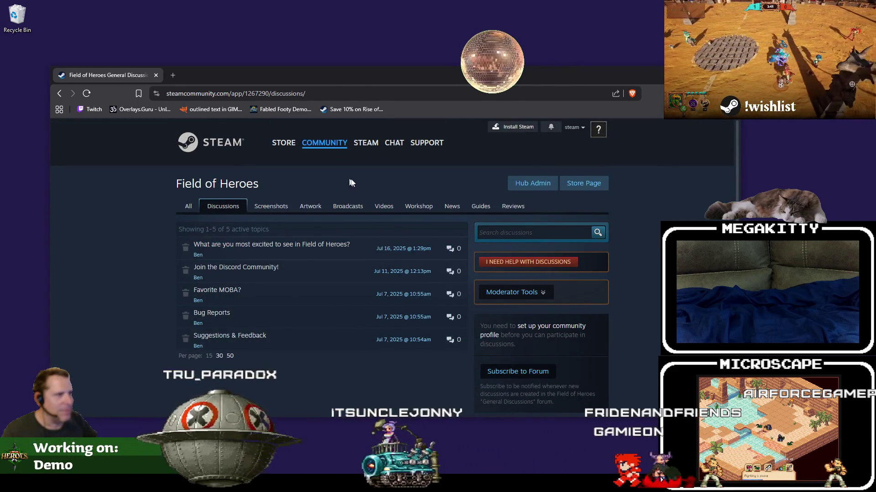
click(533, 183)
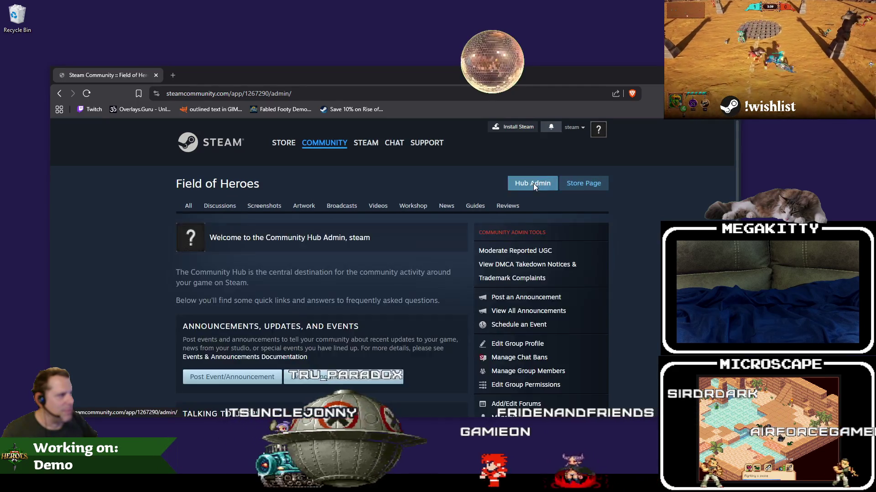
scroll(201, 190, down, 5)
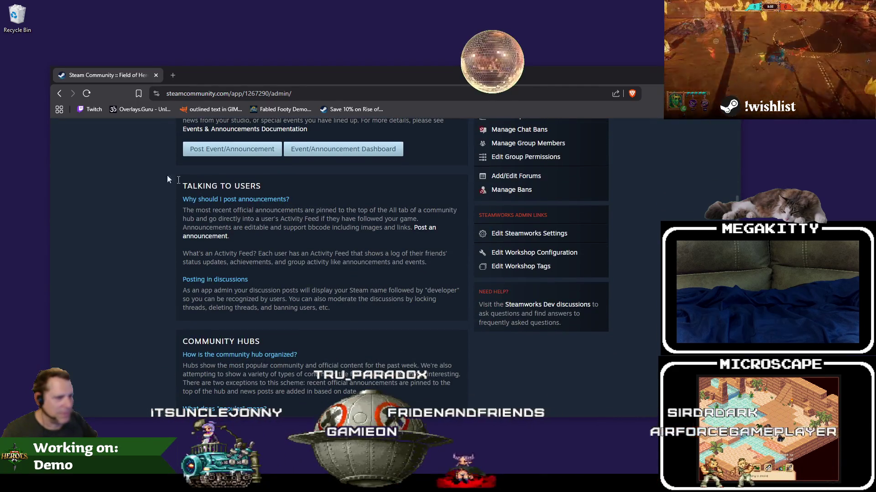
scroll(250, 216, up, 3)
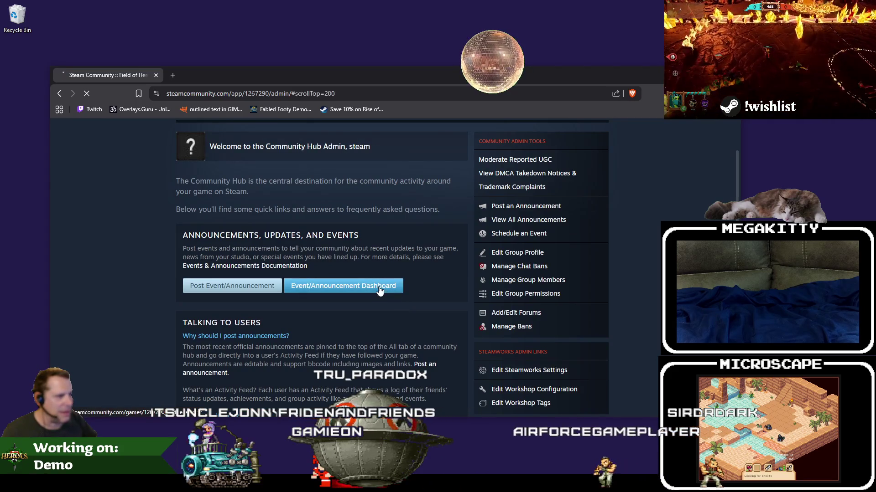
Delete the published Closed Beta event, ticking 'Also delete the discussion forum comment thread', and confirm
mouse_move(246, 270)
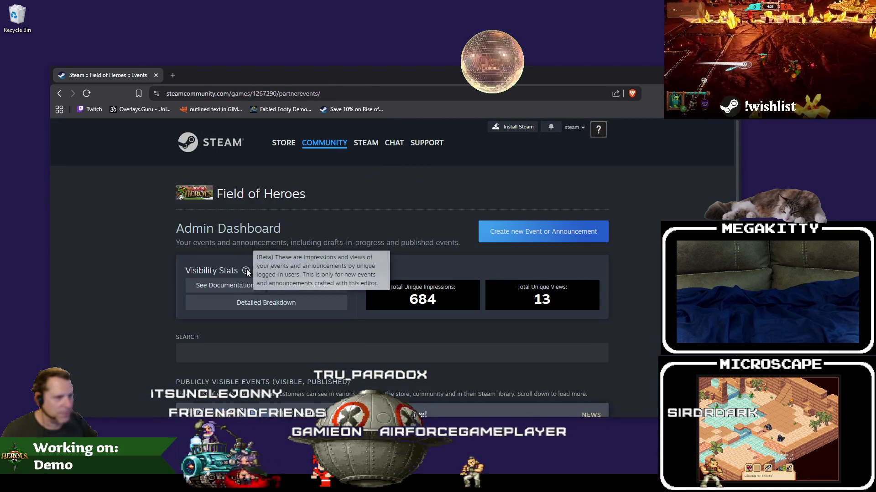
scroll(307, 286, down, 4)
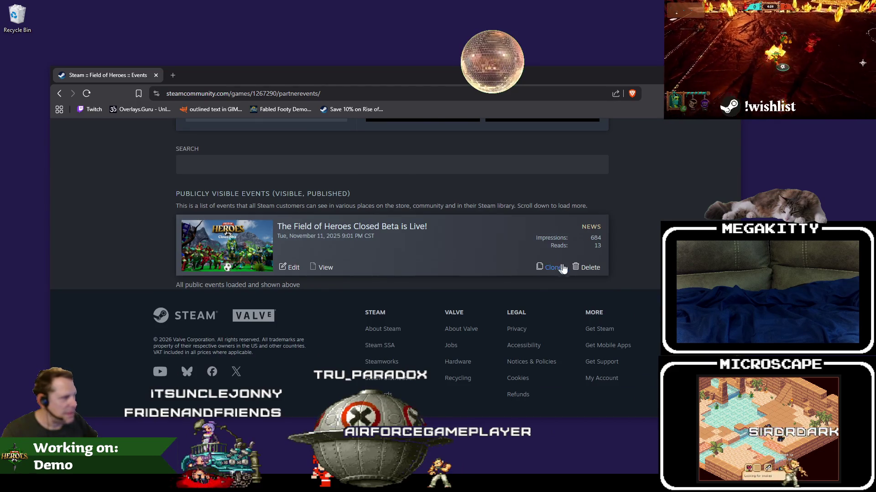
click(592, 270)
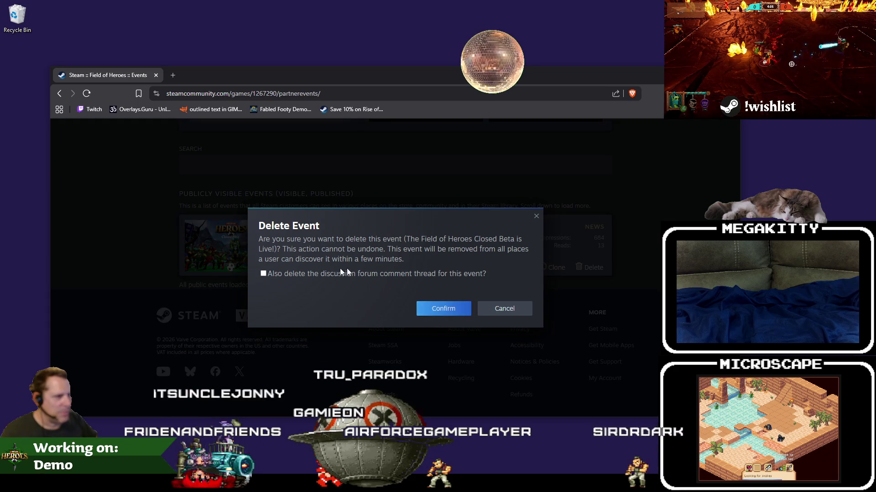
click(388, 273)
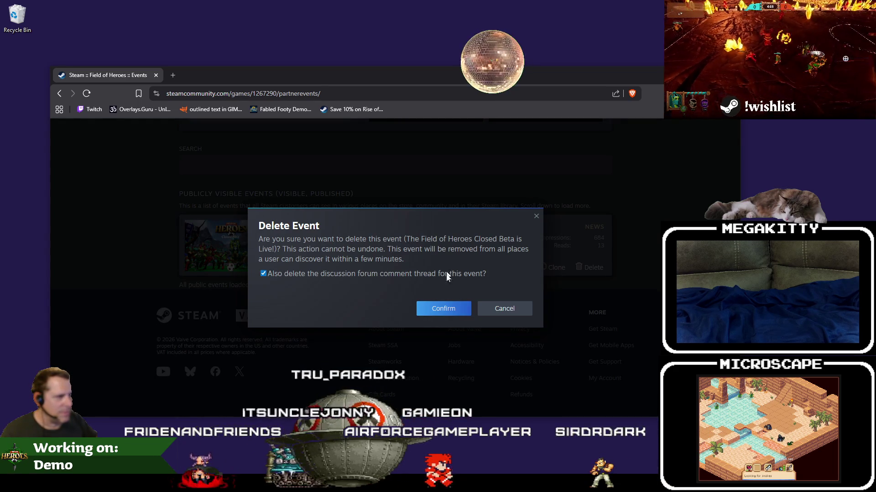
click(433, 309)
click(417, 292)
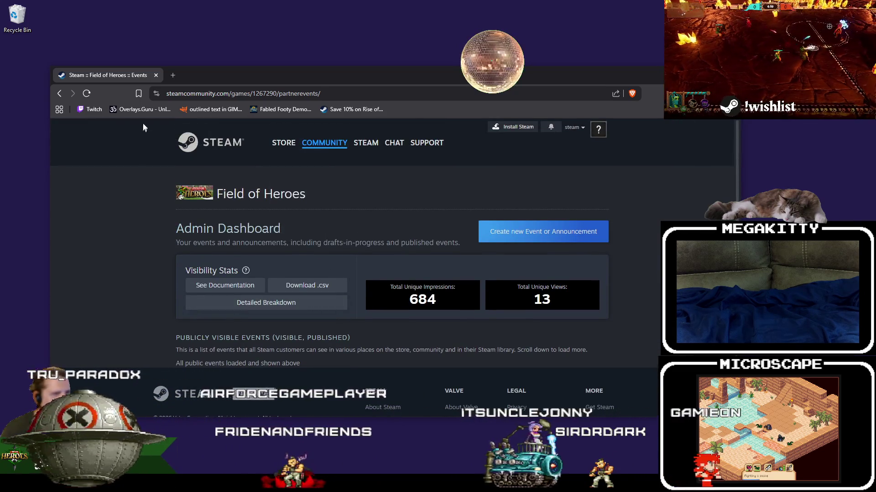
Visit the Steam Discussions page, then go back to the Field of Heroes discussions
mouse_move(324, 142)
click(312, 168)
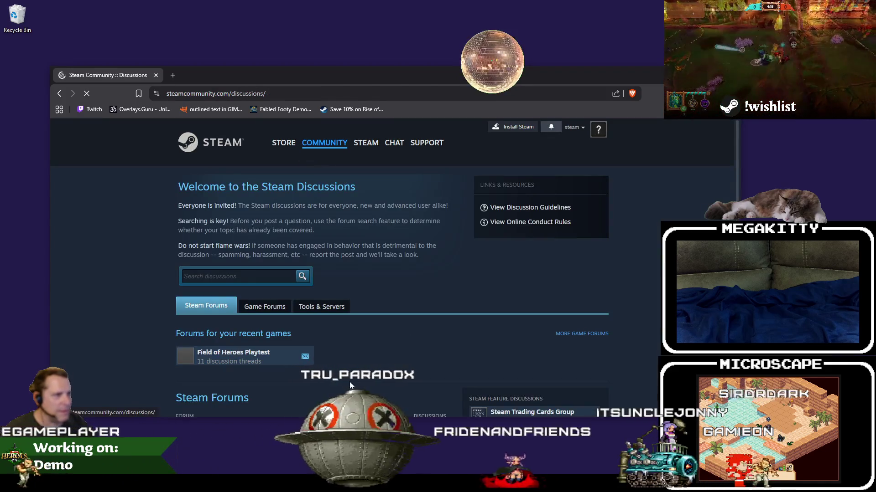
scroll(331, 333, down, 3)
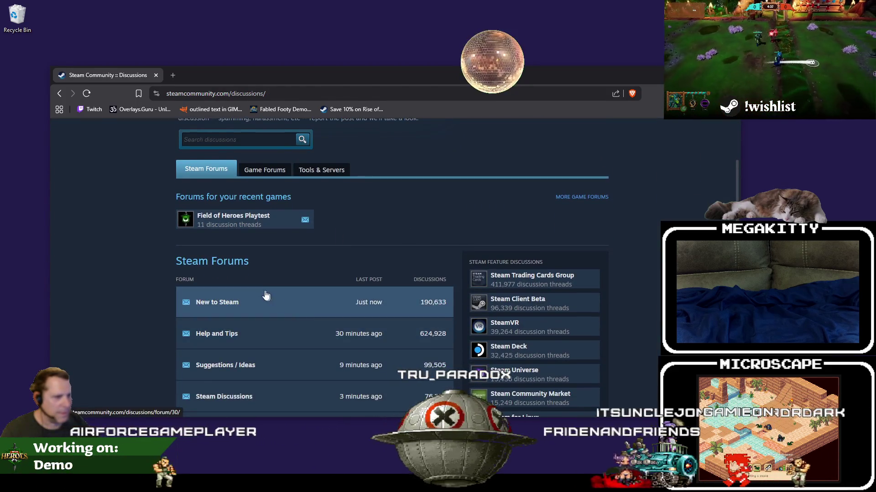
scroll(270, 297, up, 2)
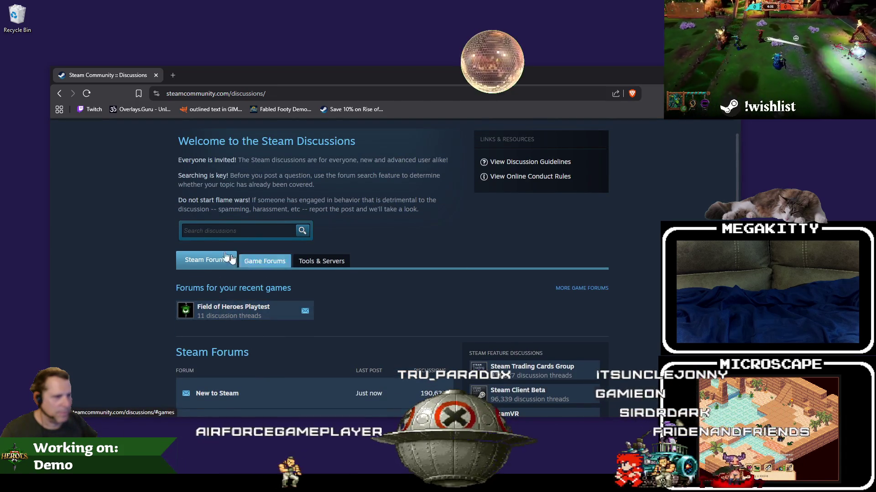
click(56, 94)
click(56, 94)
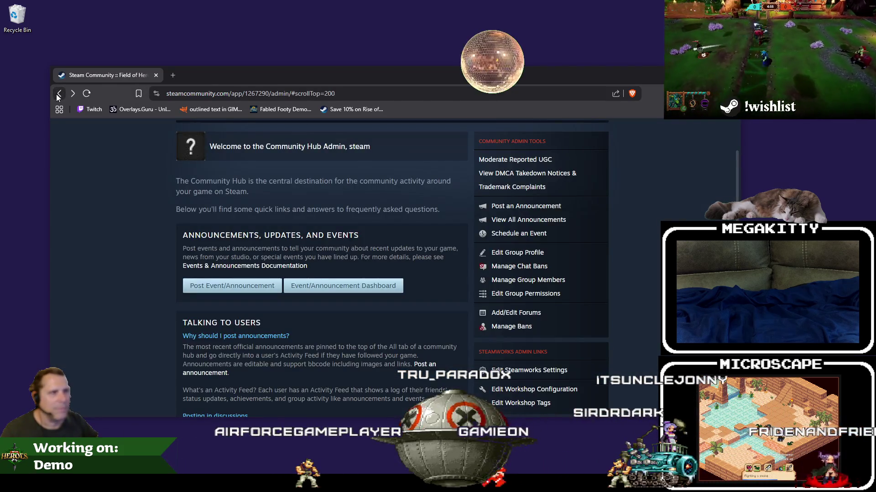
click(56, 94)
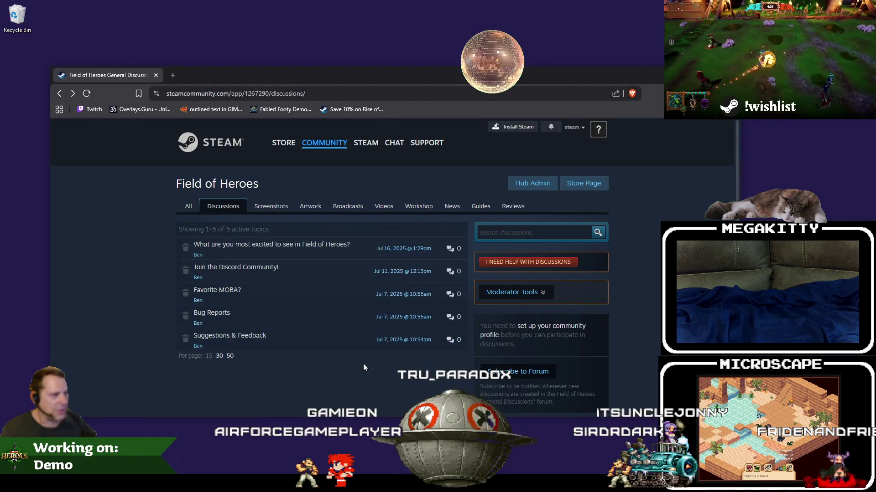
Maximize the browser, show then hide the Moderator Tools, and minimize the browser
scroll(612, 256, down, 3)
scroll(611, 248, up, 3)
scroll(611, 249, down, 6)
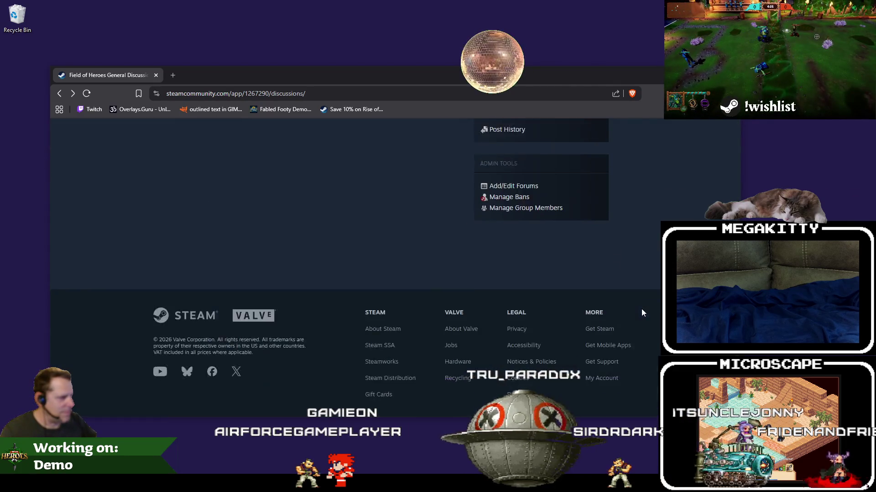
scroll(634, 305, up, 8)
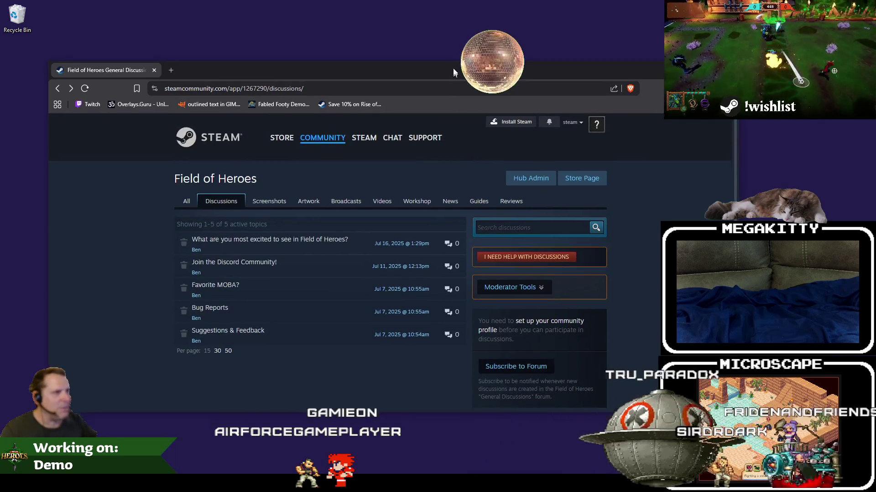
double_click(453, 70)
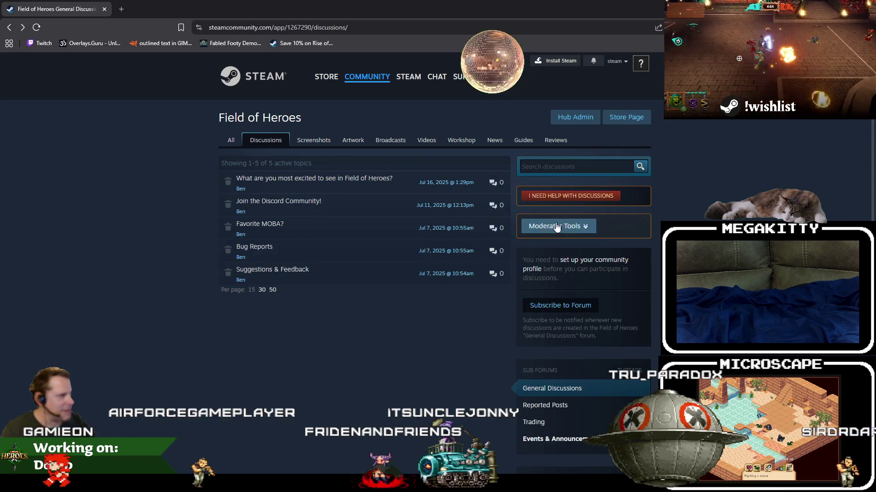
click(582, 226)
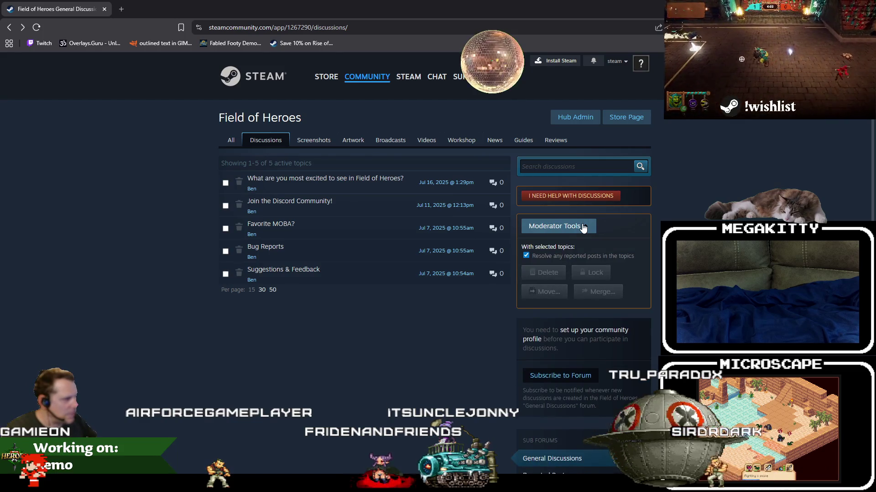
click(581, 226)
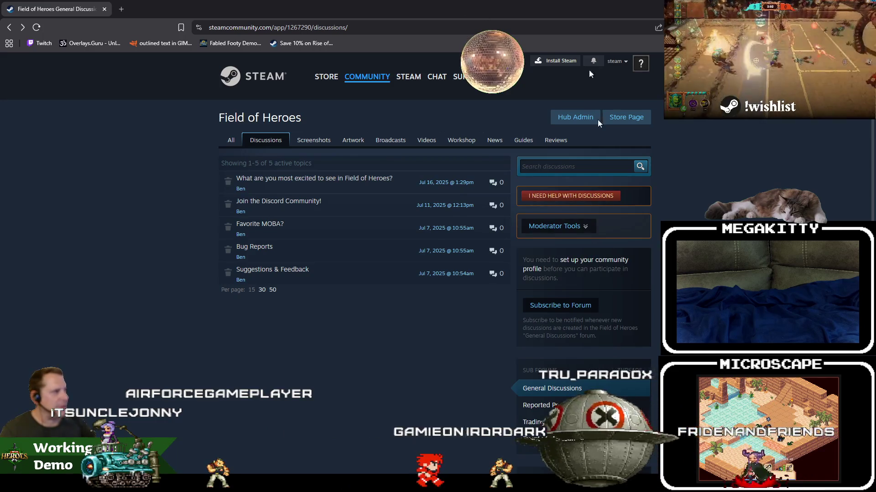
click(823, 6)
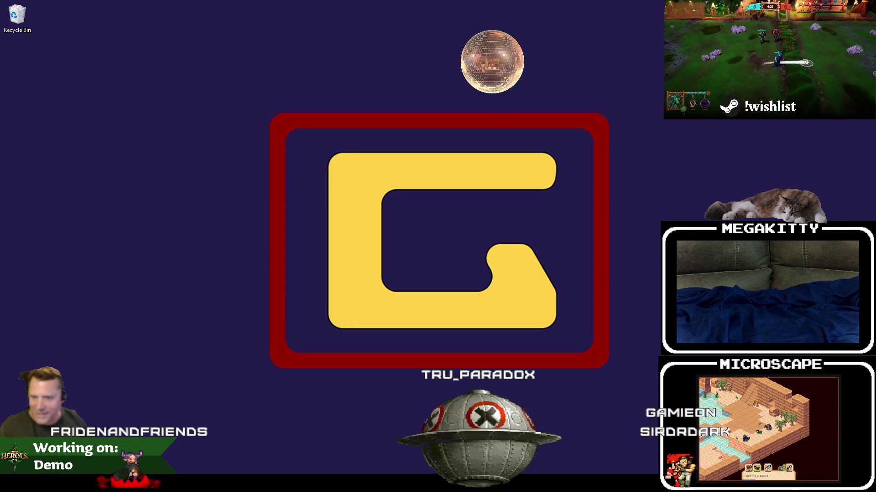
Bring back the Field of Heroes Demo store page and maximize the browser window
key(alt+Tab)
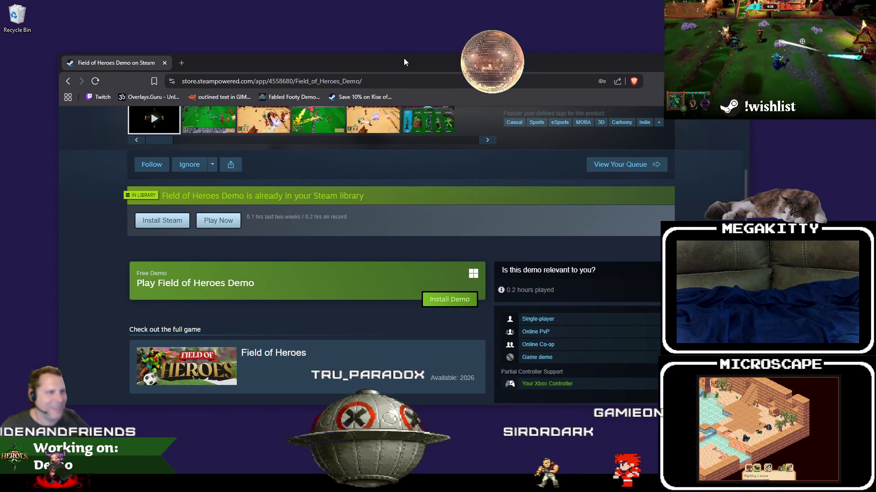
scroll(529, 290, up, 4)
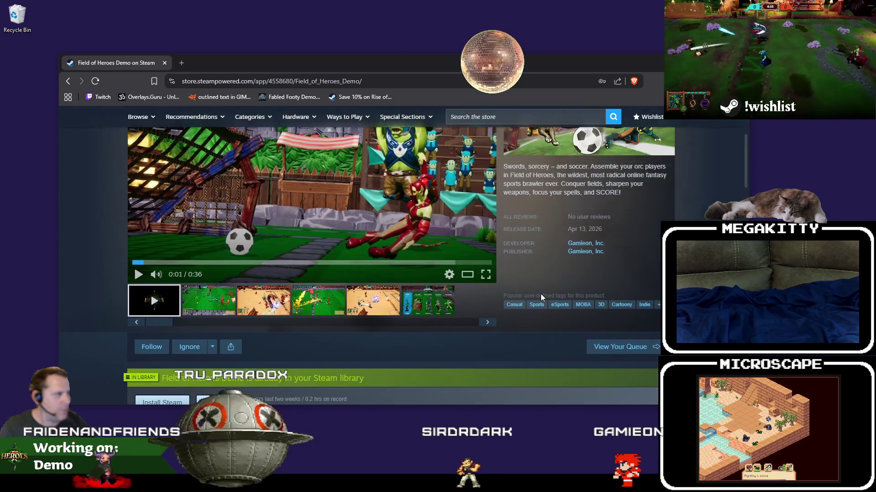
scroll(481, 270, down, 10)
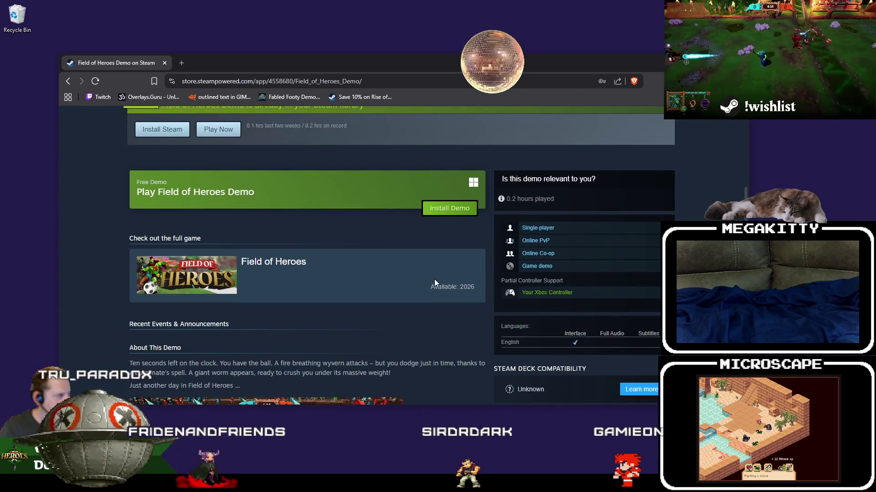
scroll(434, 284, down, 2)
scroll(435, 285, up, 4)
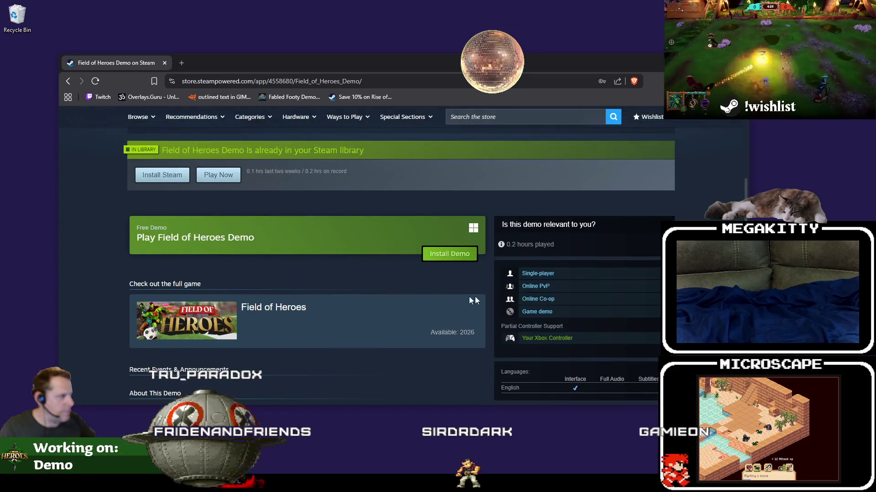
scroll(475, 297, down, 5)
scroll(462, 298, up, 1)
scroll(463, 297, down, 3)
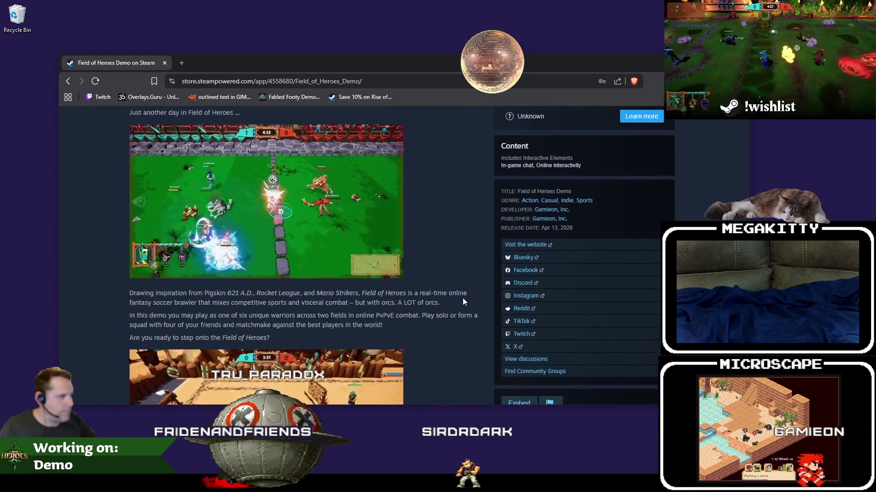
scroll(462, 298, up, 4)
scroll(462, 297, up, 5)
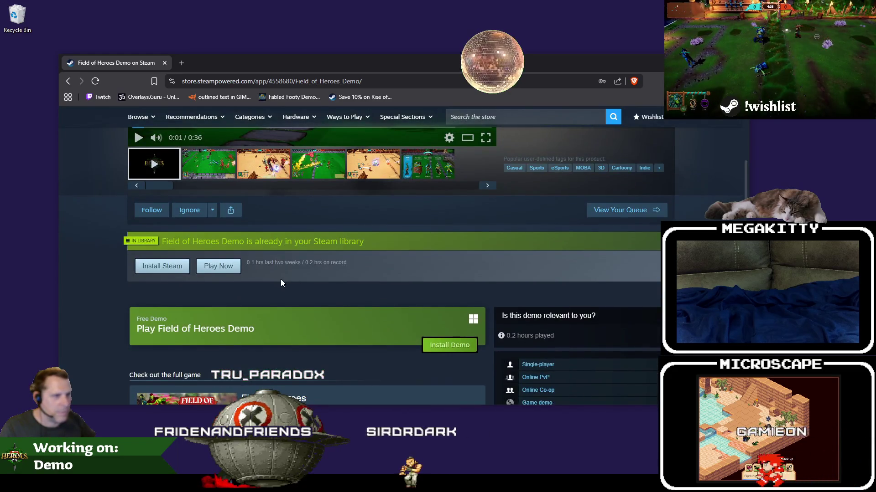
scroll(283, 287, up, 5)
double_click(407, 71)
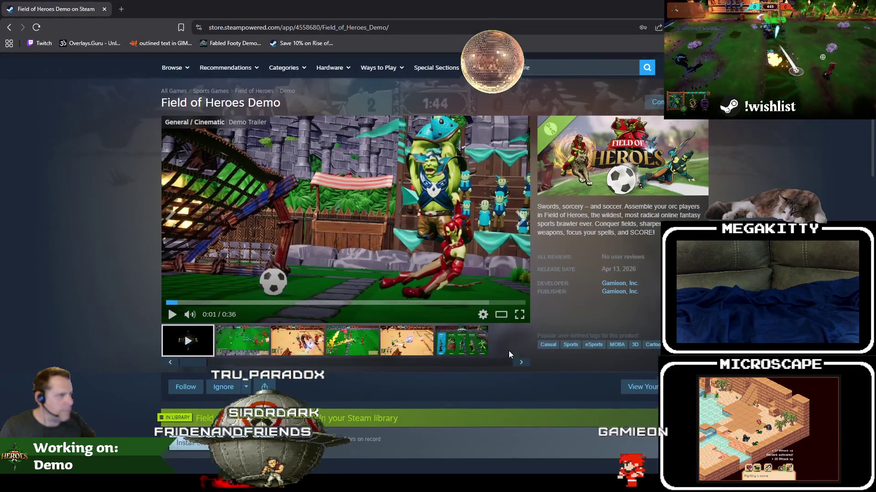
Search the store page for 'commun' to locate the Community Hub link
scroll(508, 351, down, 3)
scroll(471, 373, down, 3)
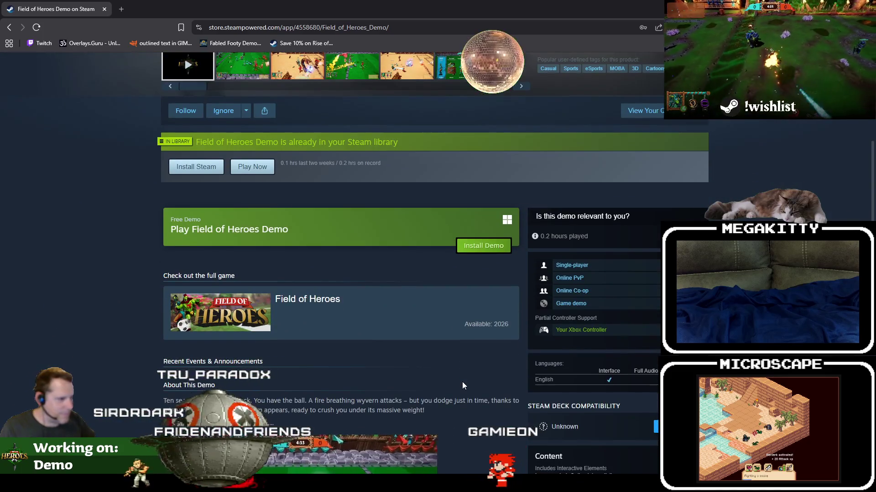
scroll(461, 381, down, 2)
scroll(480, 384, down, 2)
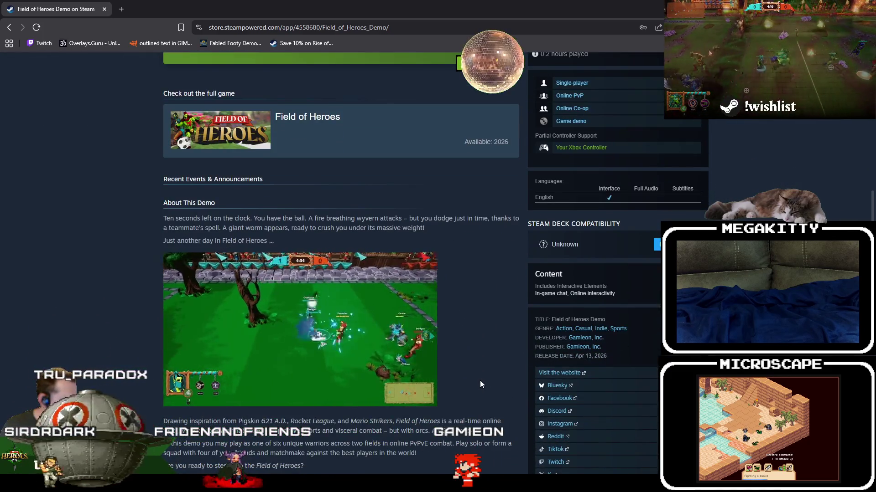
scroll(480, 384, down, 4)
scroll(480, 384, up, 7)
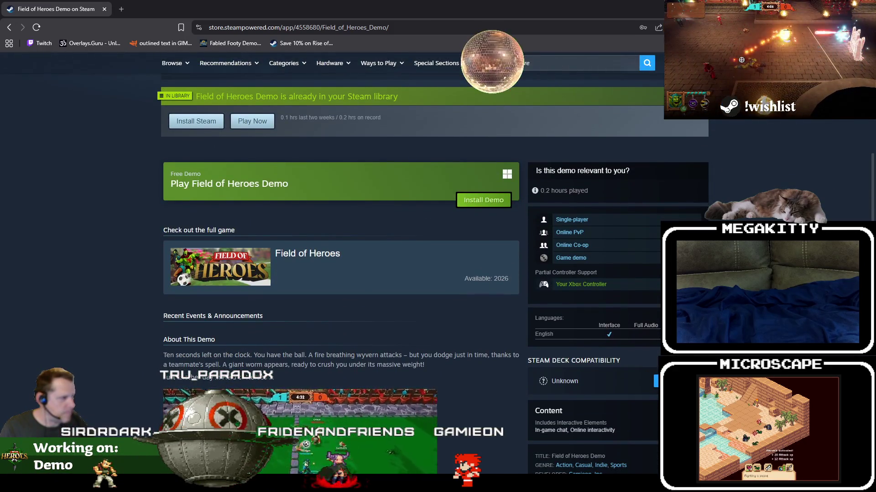
scroll(168, 349, up, 8)
key(ctrl+f)
text(commun)
key(Return)
key(Return)
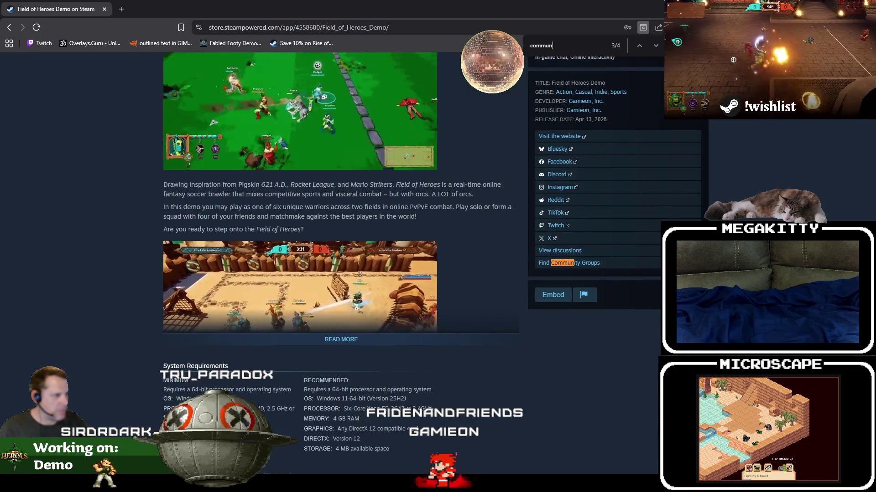
scroll(595, 357, down, 4)
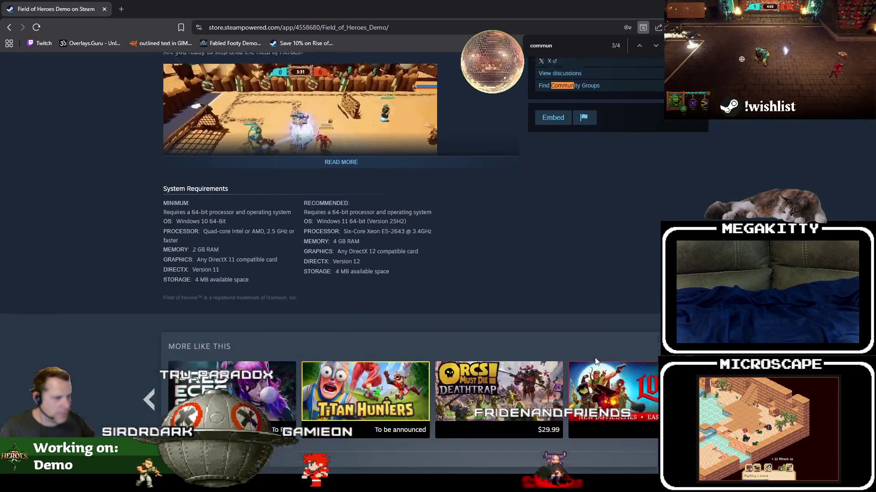
scroll(592, 345, up, 8)
scroll(502, 310, down, 7)
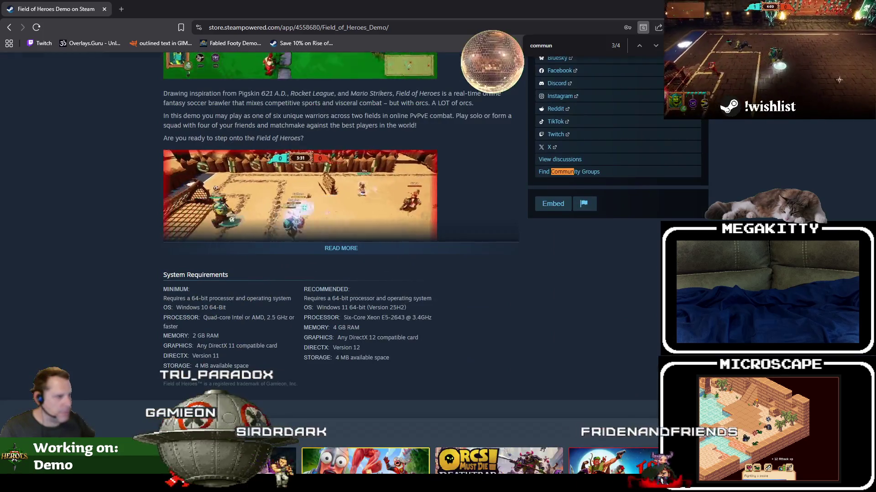
scroll(341, 205, up, 8)
scroll(341, 205, down, 10)
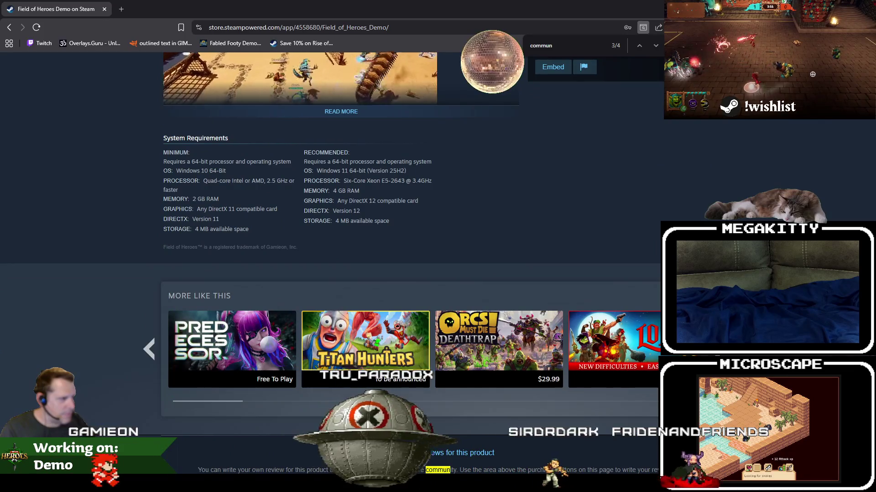
scroll(341, 228, up, 7)
scroll(265, 317, up, 15)
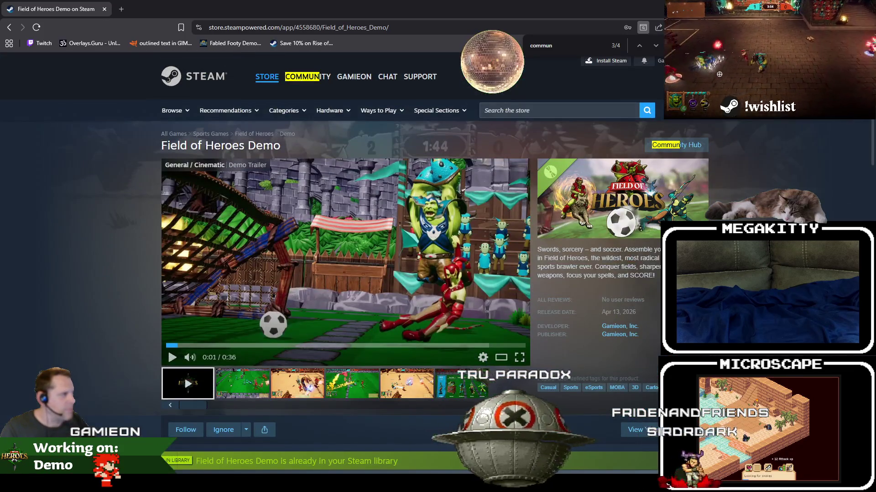
scroll(265, 317, down, 2)
scroll(295, 341, down, 3)
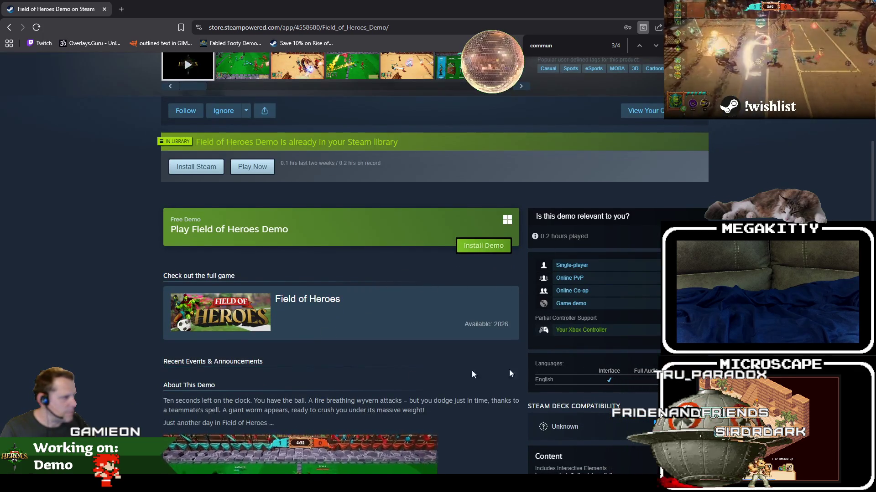
scroll(340, 352, up, 7)
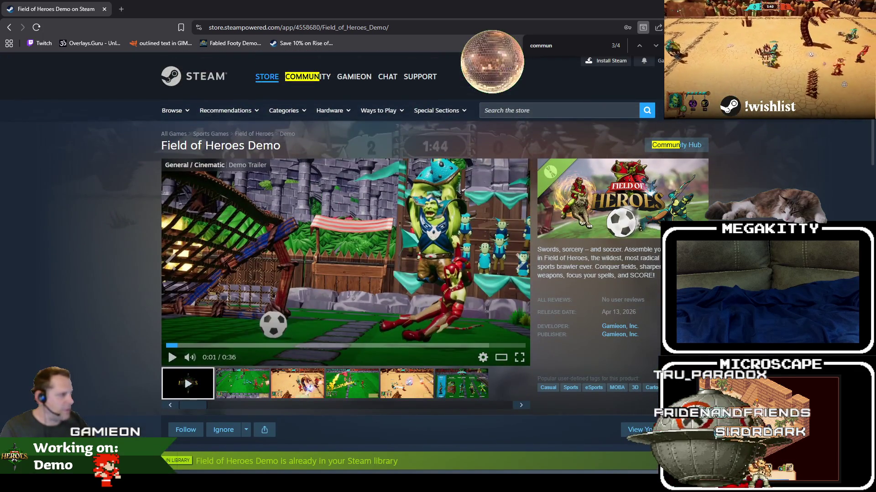
scroll(340, 351, down, 2)
scroll(340, 352, up, 2)
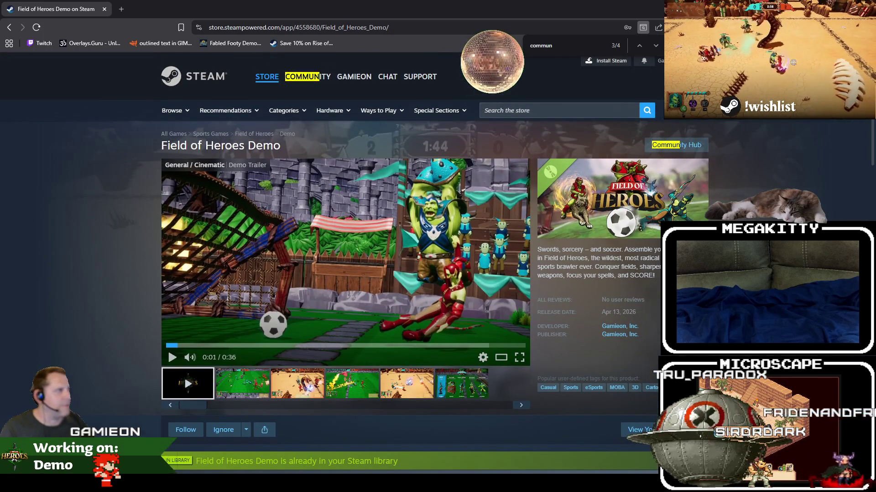
From the Field of Heroes Community Hub discussions, start a new discussion and ready its title field
click(676, 145)
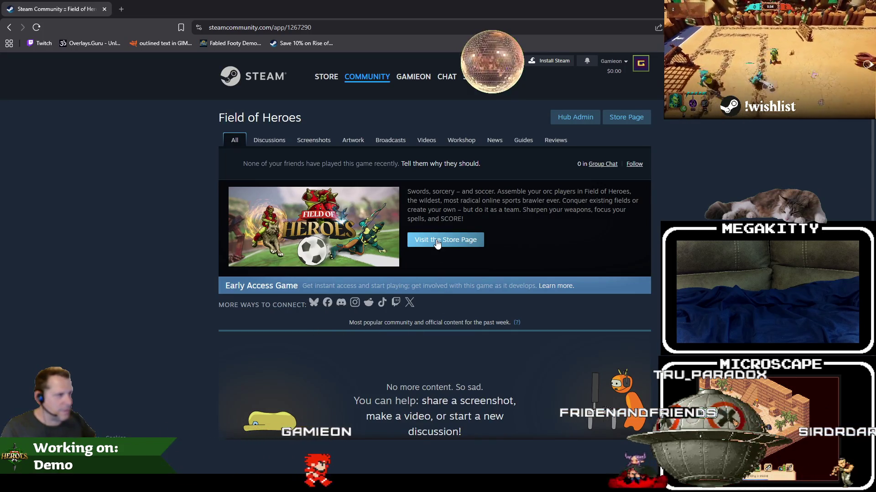
click(279, 145)
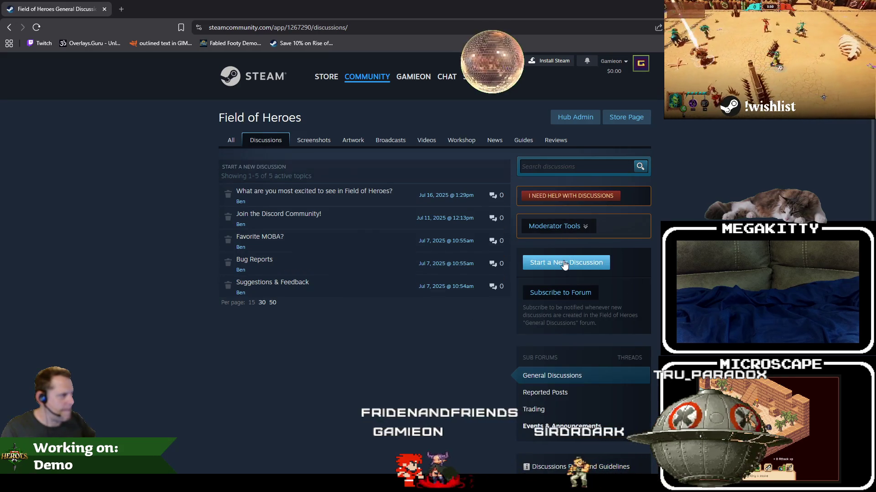
click(588, 266)
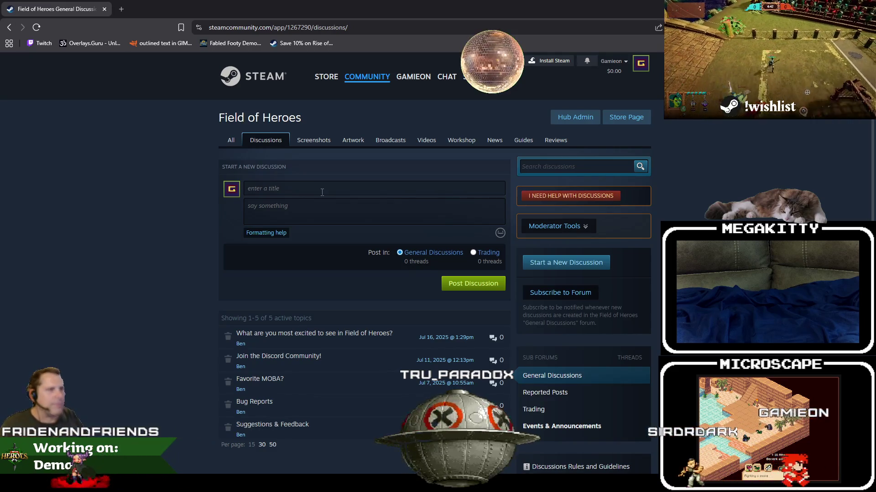
click(322, 192)
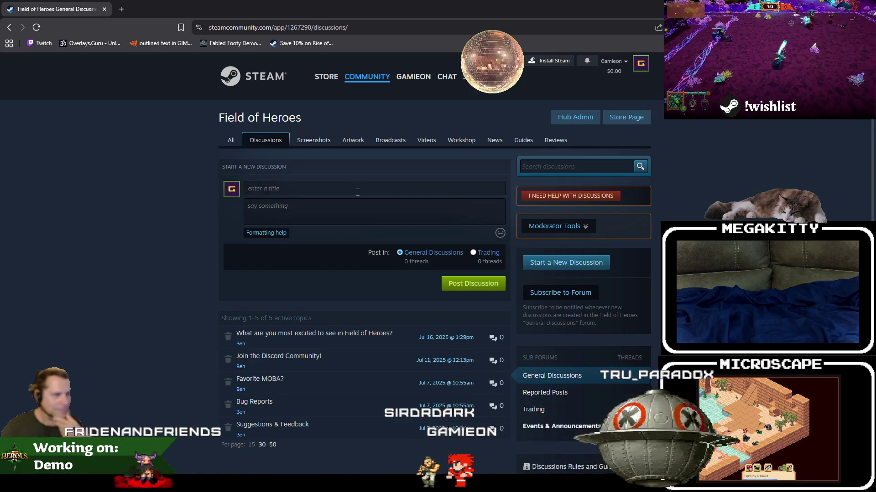
click(358, 192)
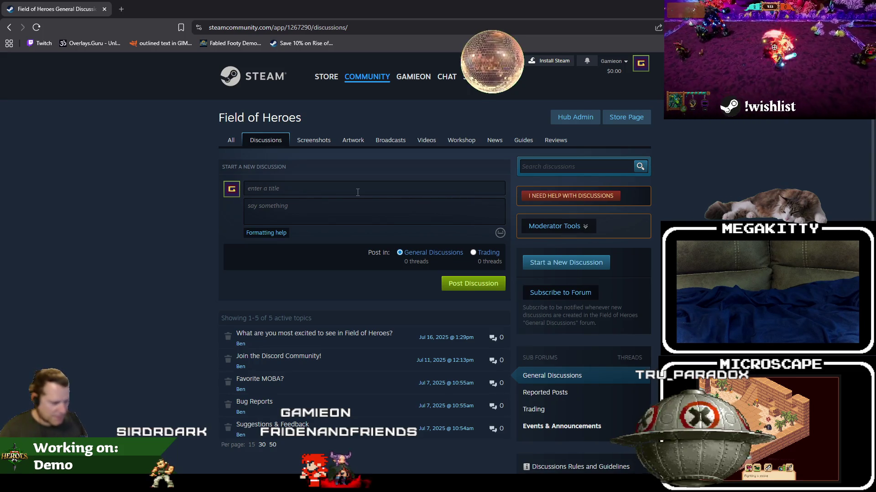
text(W)
key(BackSpace)
text(J)
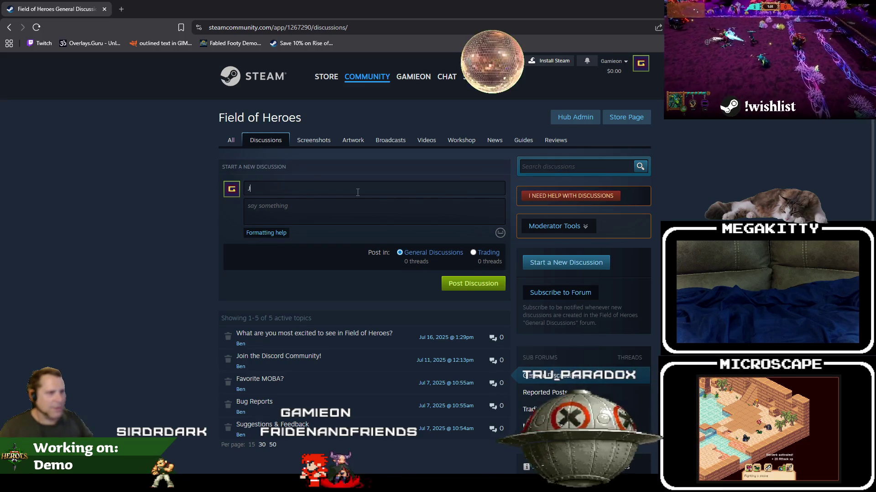
text(Watch our live dev)
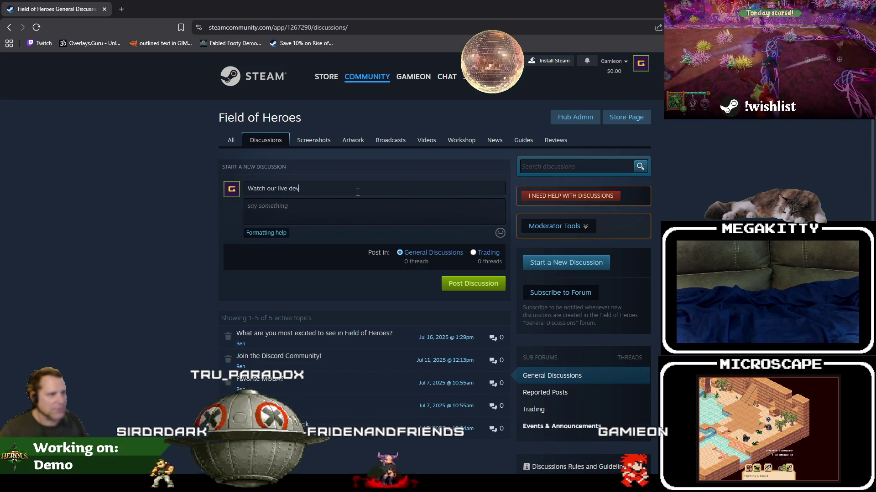
Title the discussion 'Watch our live devstream Monday nights at 7pm CST!'
text(hts at 7pm CS)
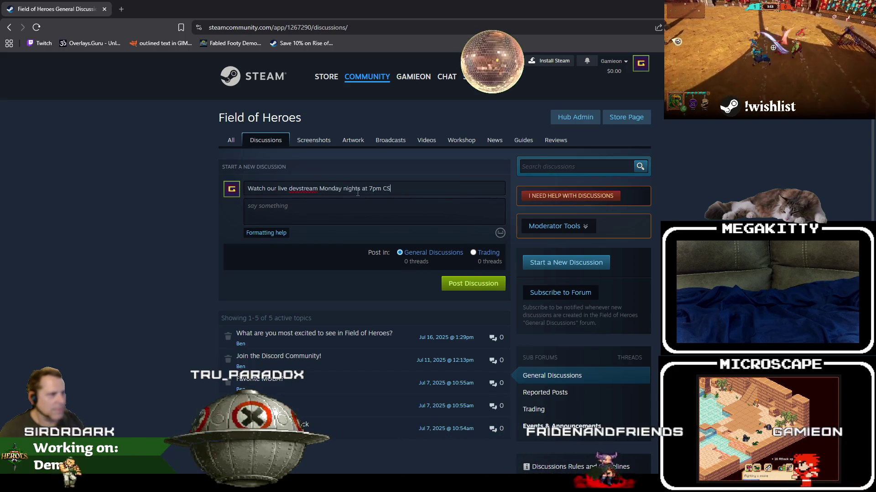
text(T)
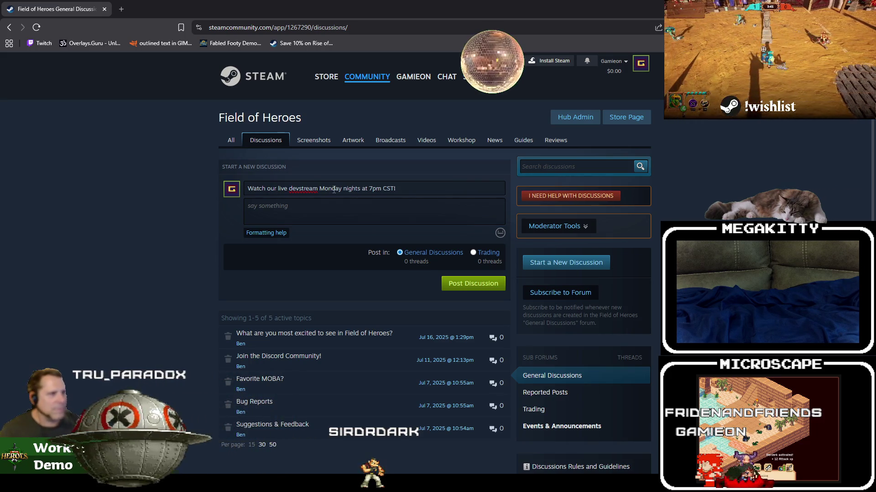
click(299, 189)
click(167, 200)
click(124, 10)
key(ctrl+w)
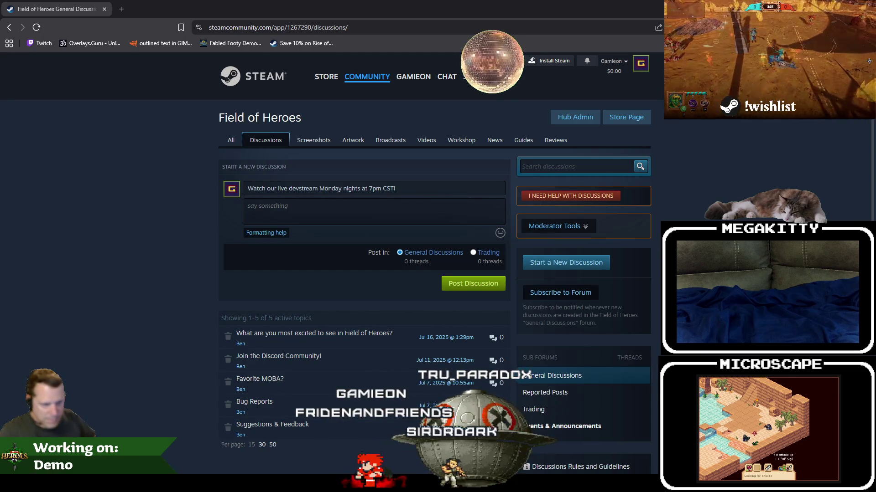
mouse_move(103, 484)
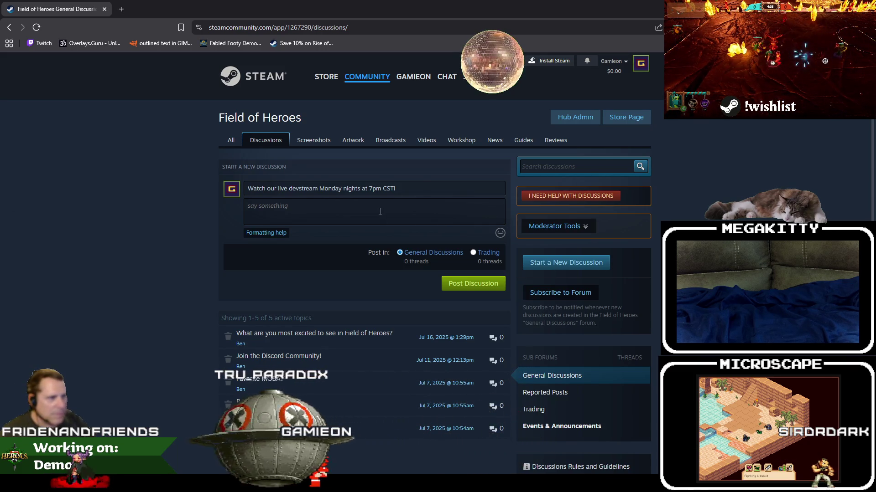
Write the body 'We stream Field of Heroes game development Monday nights at 7pm CST'
text(Westream develop)
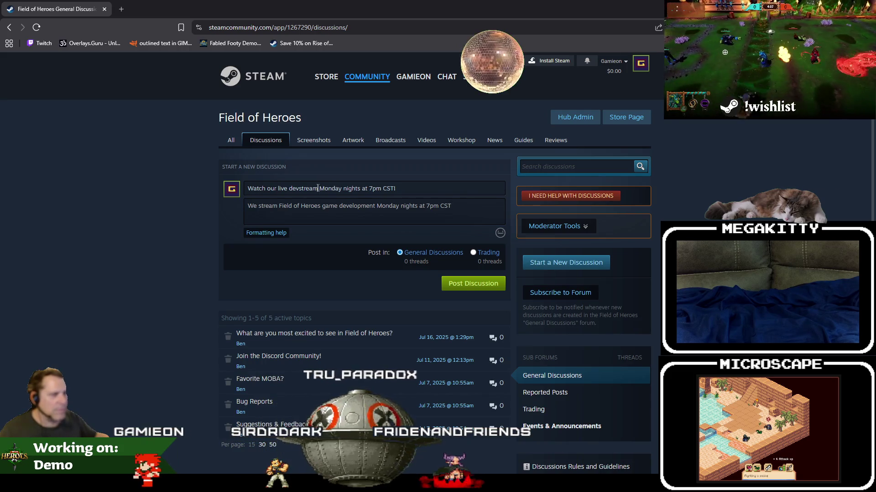
Drop the schedule wording from the title and start it with 'Official Field of Heroes'
drag(319, 188, 432, 188)
key(BackSpace)
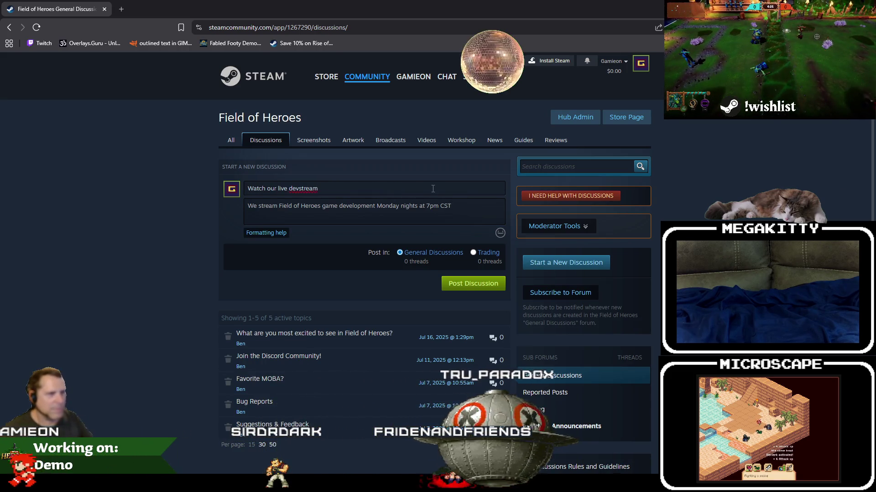
key(Home)
text(Official Field of Heroes)
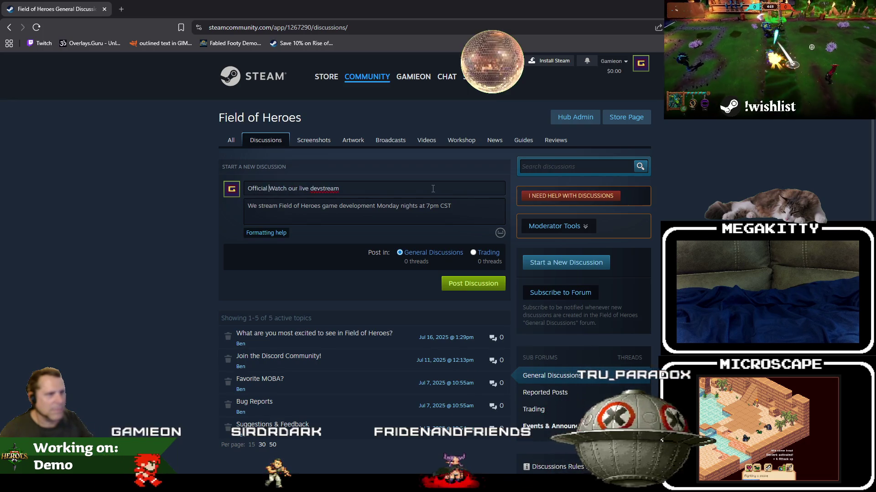
key(Delete)
key(Delete)
key(Delete)
key(Delete)
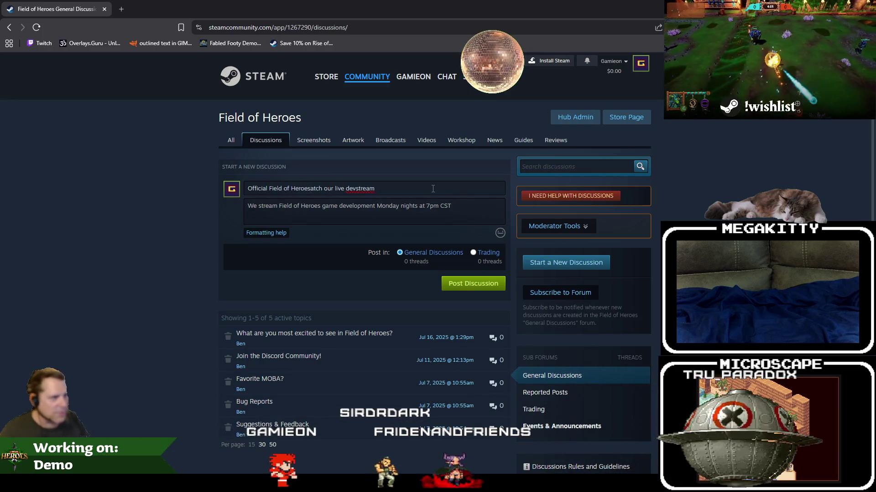
key(End)
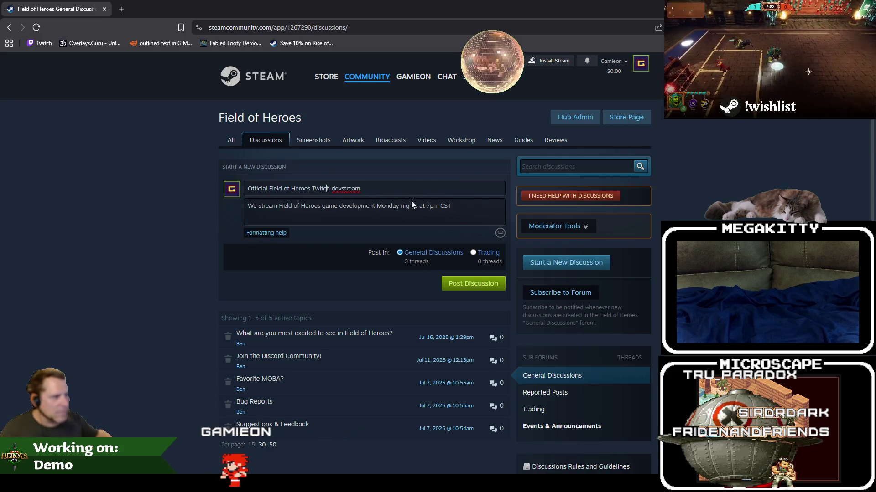
Insert 'on Twitch' before Monday in the body and end it with a period
click(378, 206)
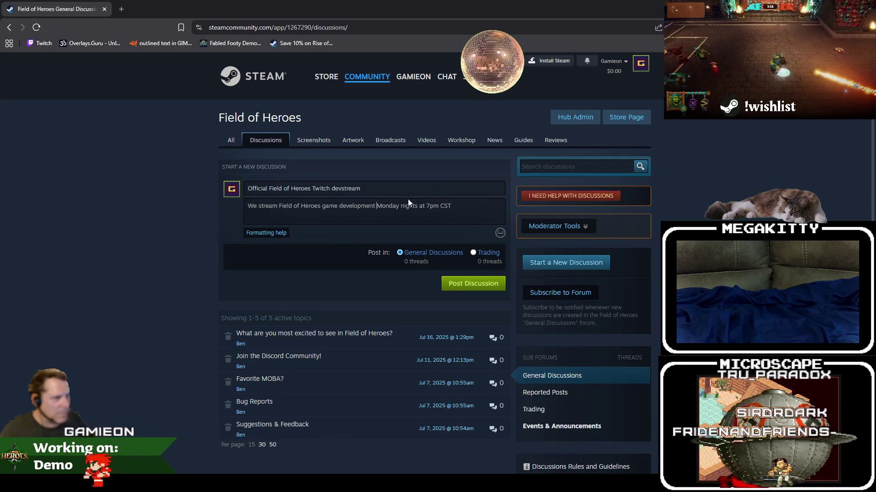
text(on Twitch)
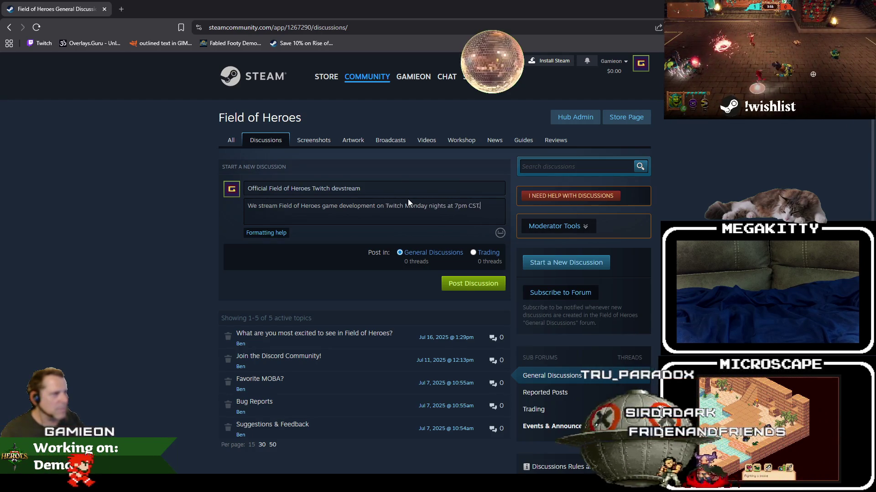
key(End)
text(.)
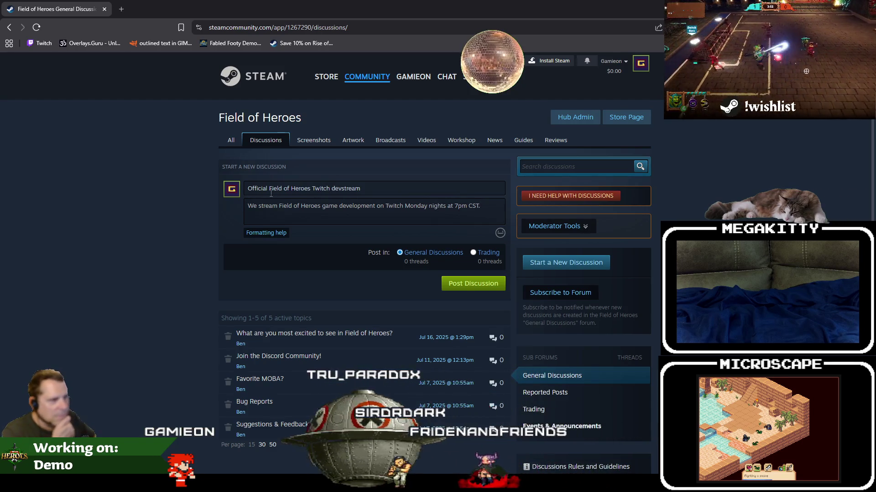
Make the title 'Field of Heroes Twitch Development Stream' and end the body with 'CST here:'
double_click(249, 189)
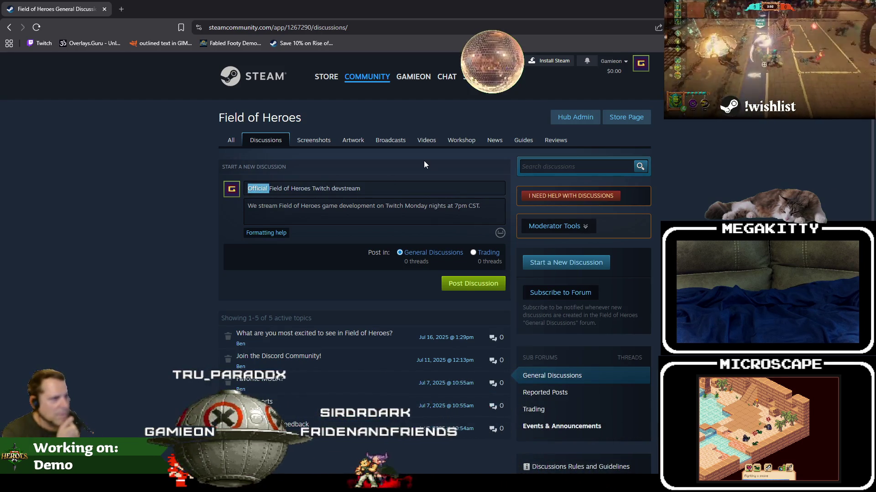
key(BackSpace)
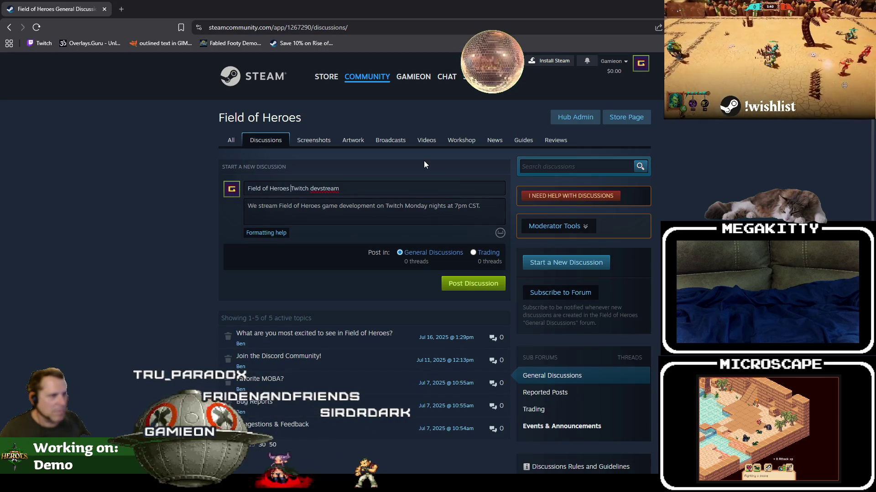
key(shift+End)
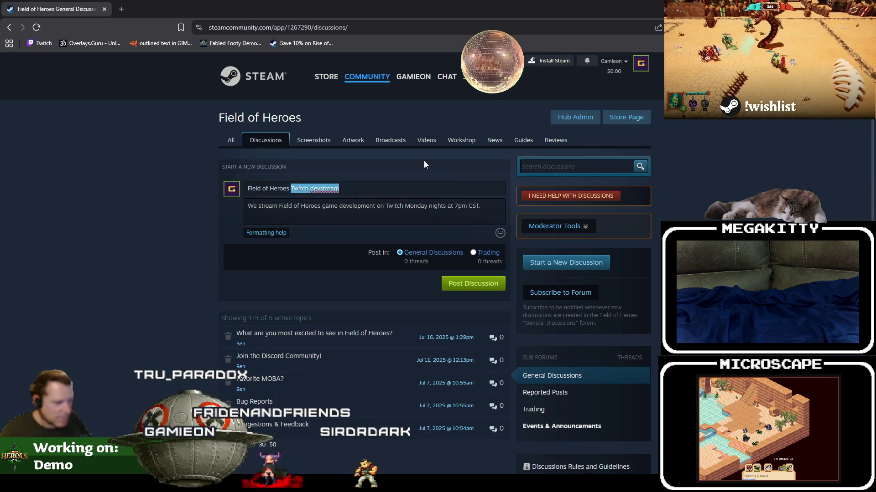
text(Twitch Development Stream)
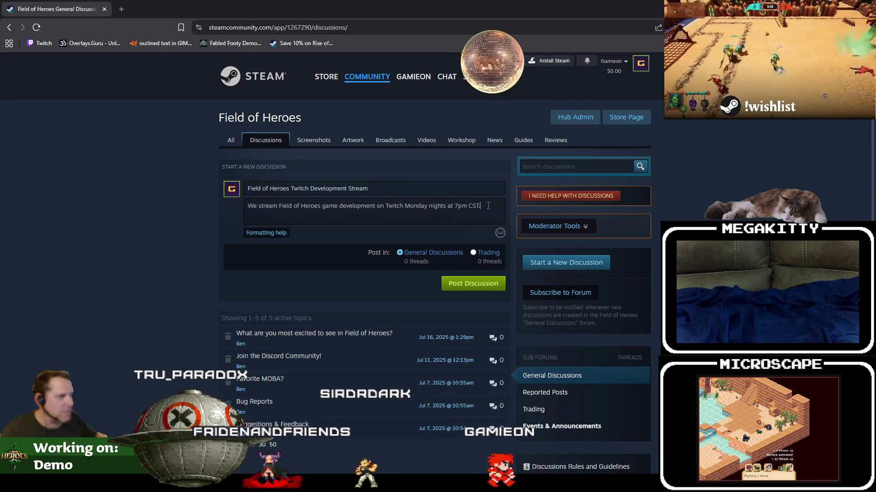
key(BackSpace)
text(ere)
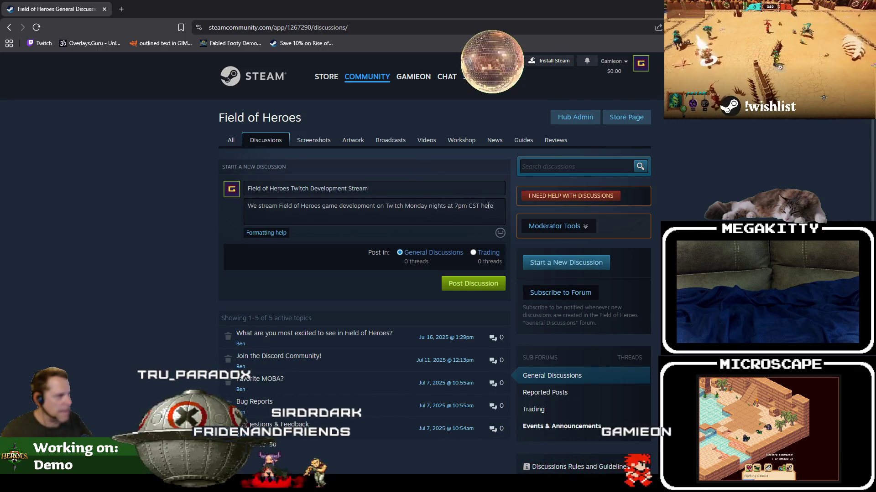
drag(401, 206, 403, 207)
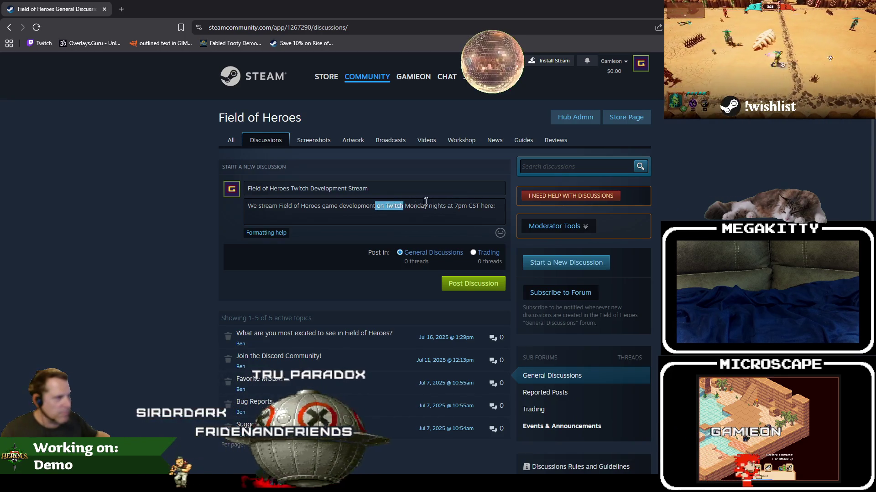
Remove 'on Twitch' from the body and add the Twitch channel link as a new paragraph
key(BackSpace)
key(Return)
key(Return)
text(https://twitch.tv/gamireon)
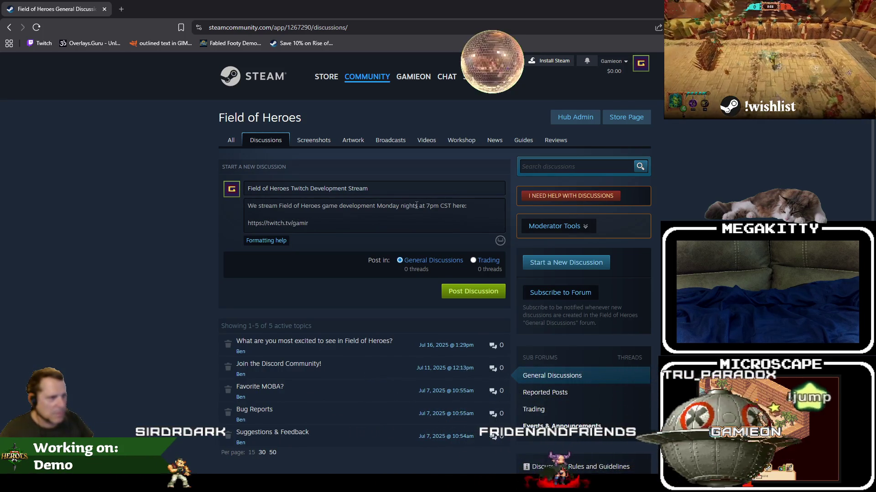
key(BackSpace)
key(BackSpace)
key(BackSpace)
text(eon)
key(Return)
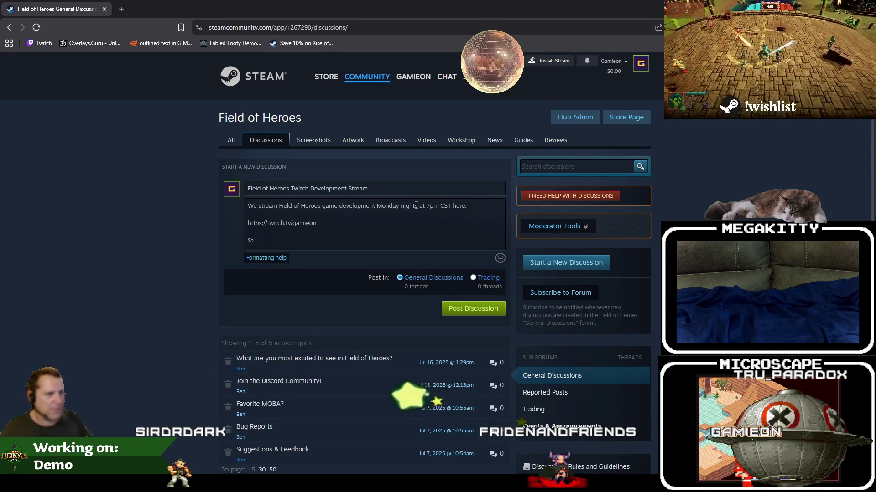
Add the line 'Come stop by and hang out with other players, game developers, and fun people'
text(and )
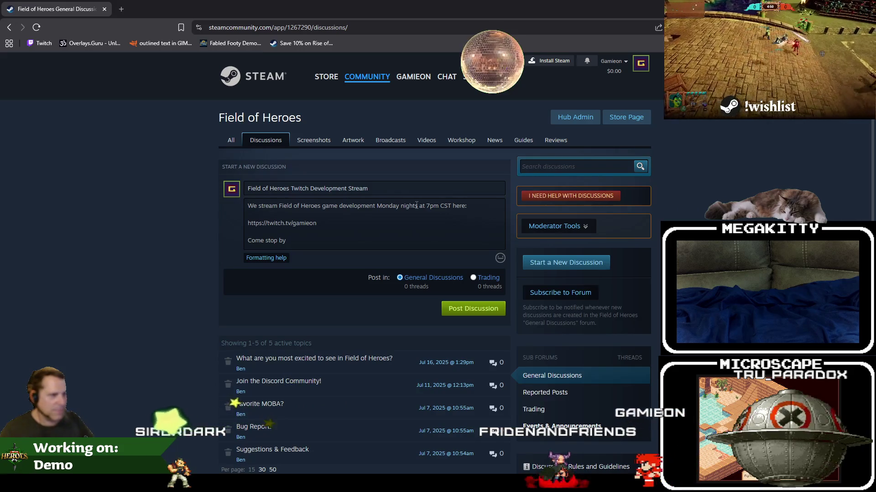
text(hang out with other playe)
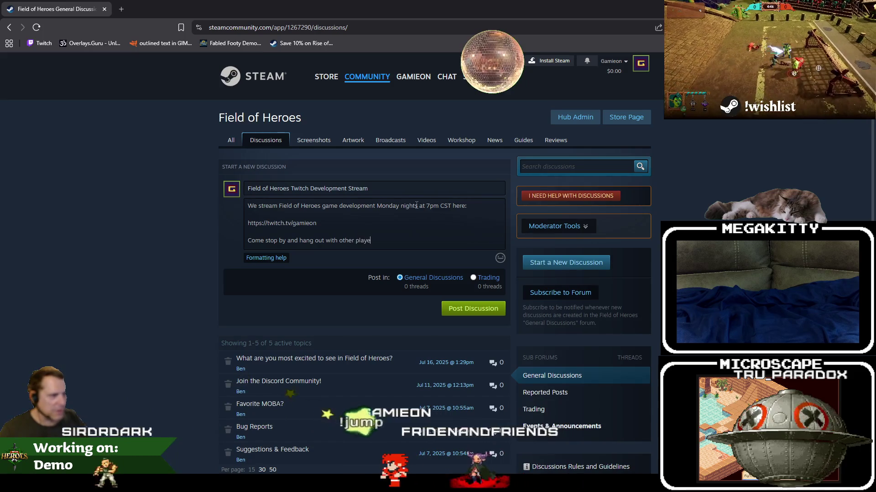
text(rs, developers, and)
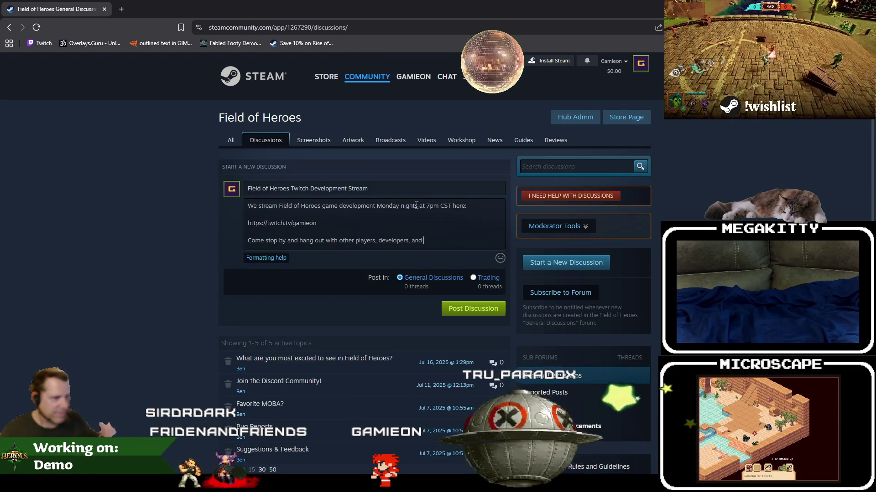
key(ctrl+Left)
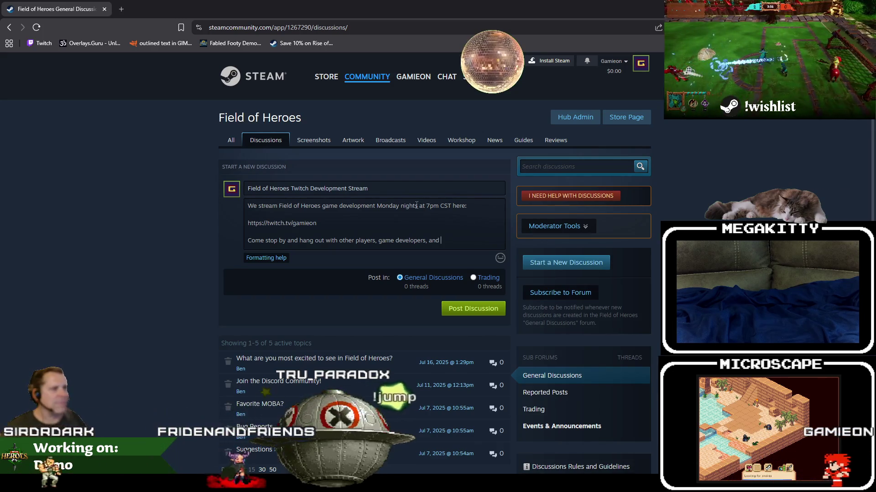
text(g)
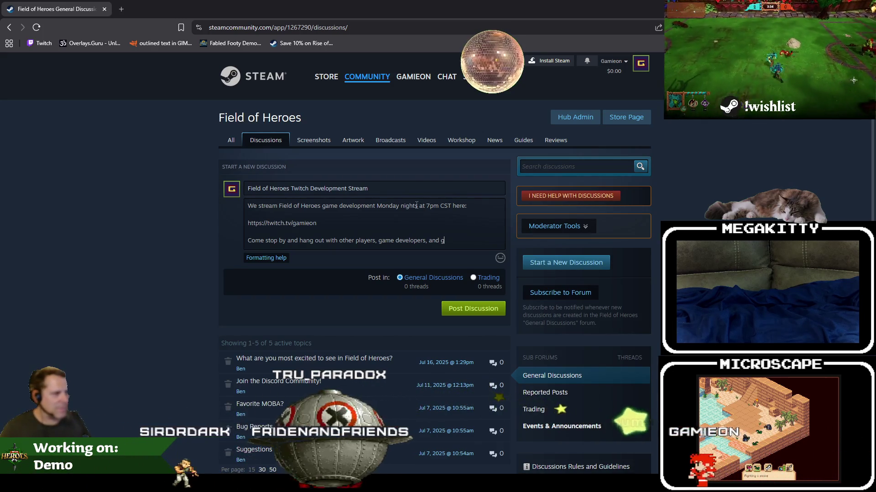
key(BackSpace)
text(fun)
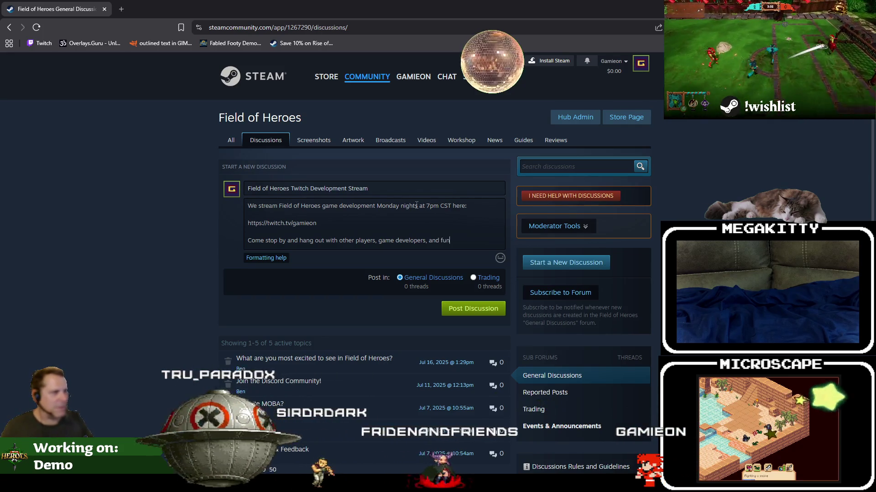
text( people!)
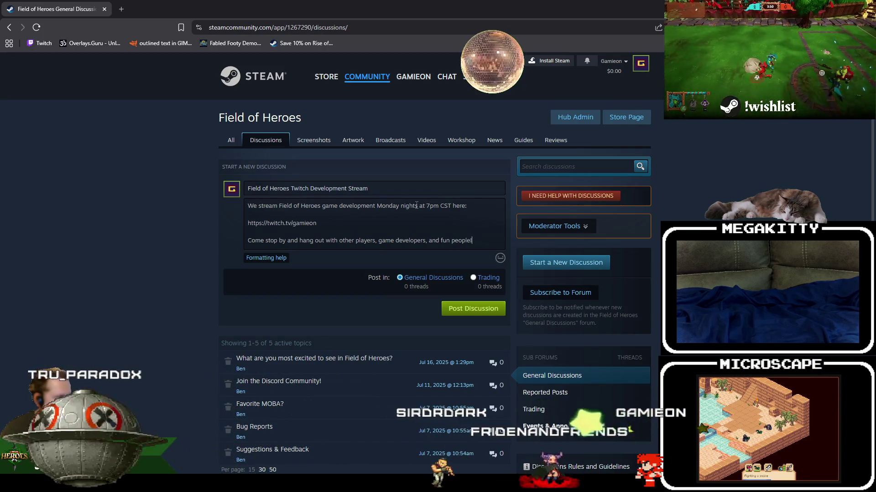
Add a line inviting readers to share feedback and ask questions
key(Up)
key(Up)
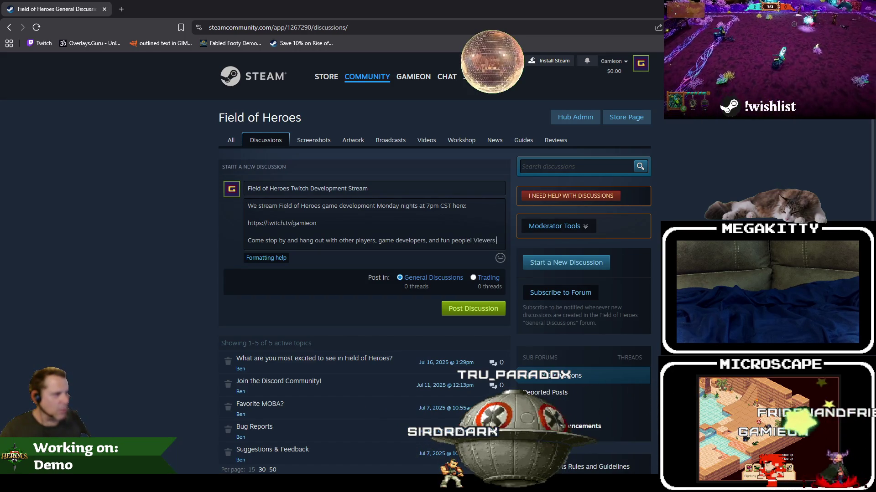
text(are)
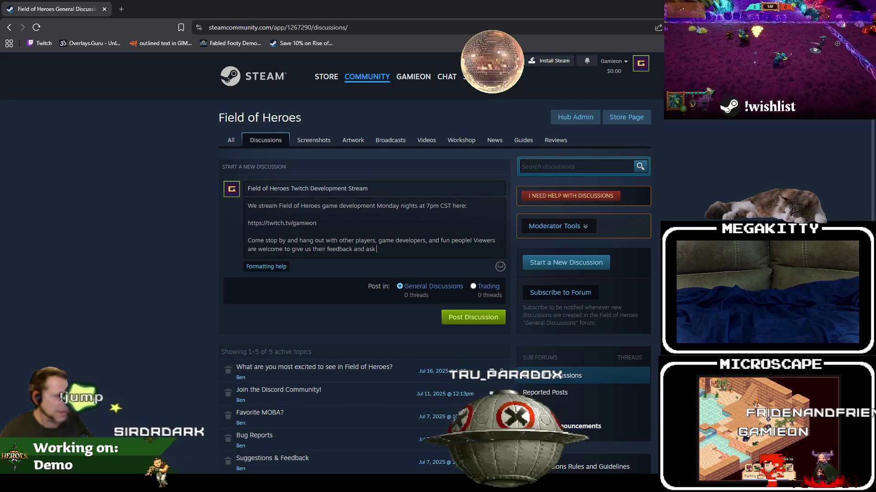
text(y)
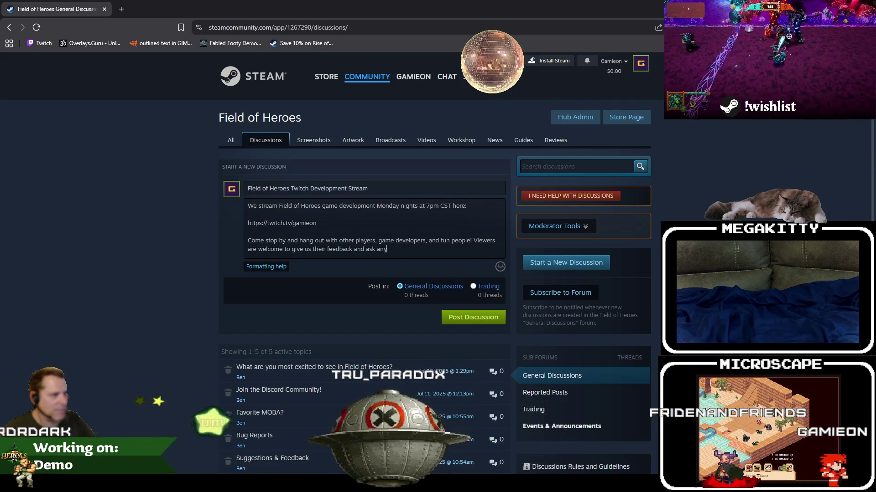
text( questions.)
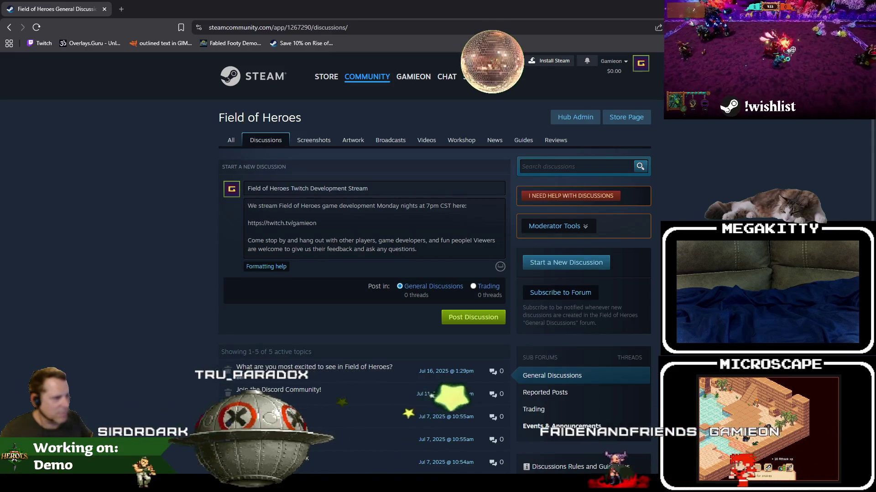
click(365, 249)
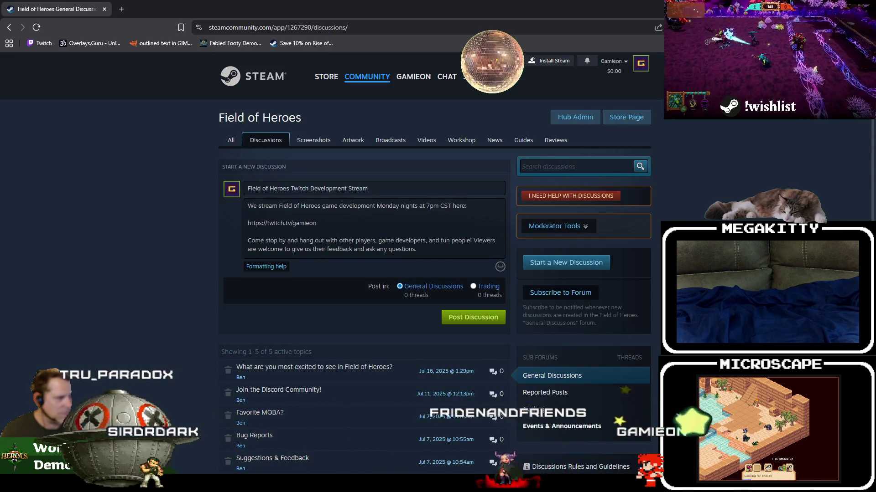
key(Delete)
key(Delete)
key(Delete)
text(us)
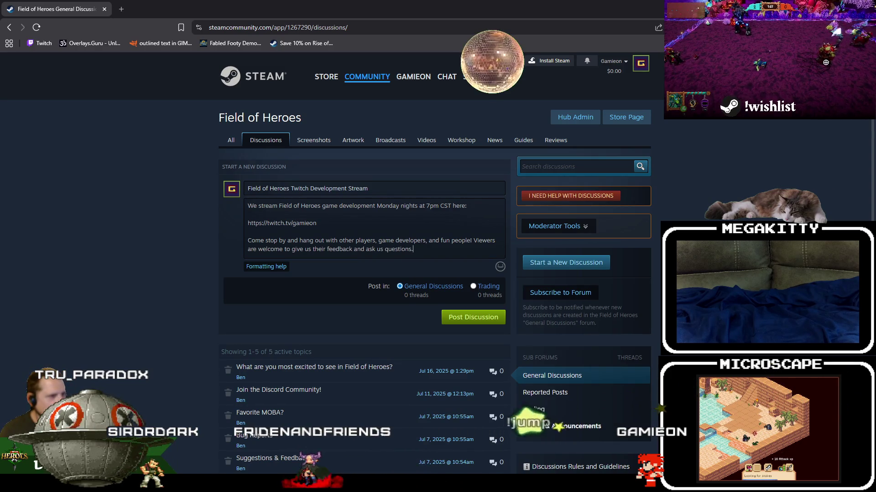
End the post with 'Hope to see you there!' and publish it
key(Return)
key(Return)
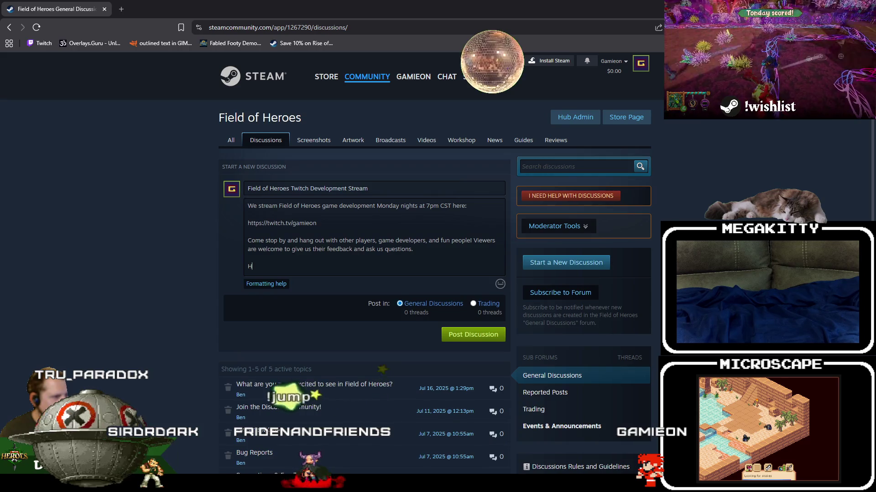
text(We h opt to s)
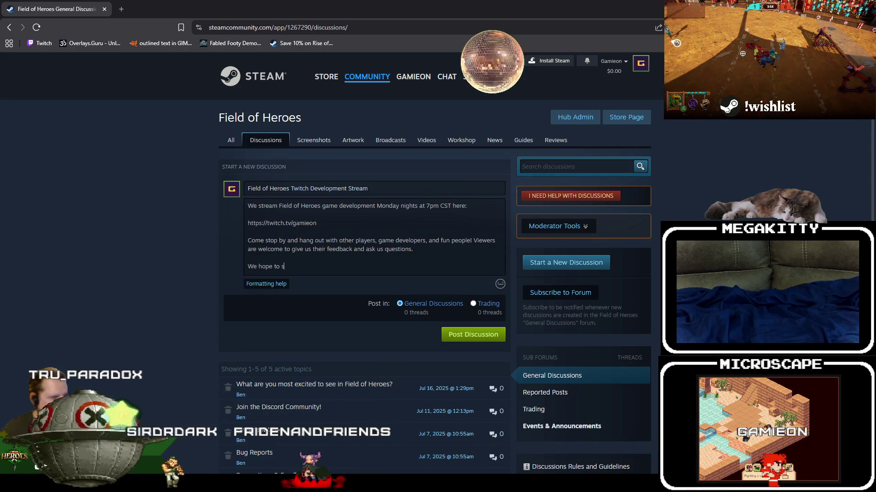
key(shift+Home)
text(Hope to se)
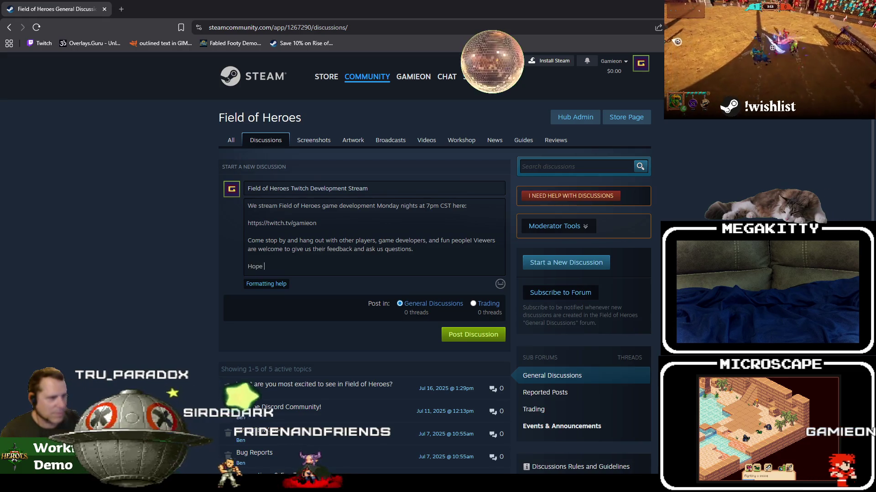
text(e you there!)
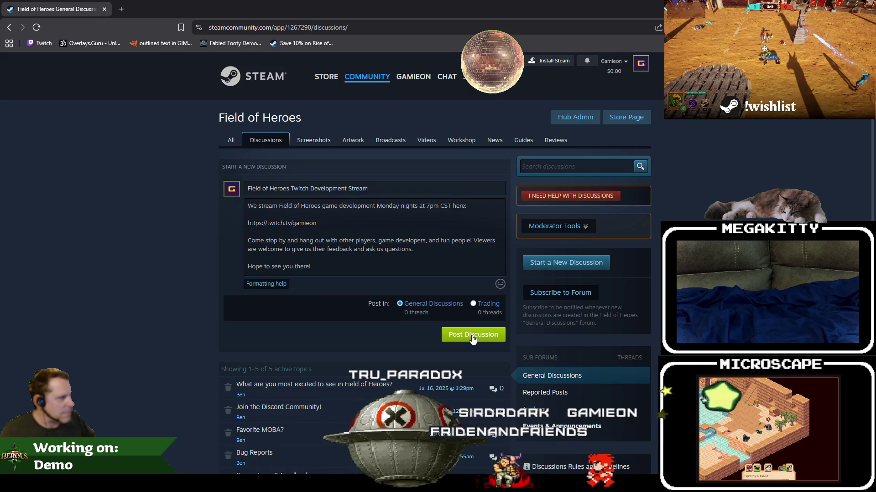
click(449, 336)
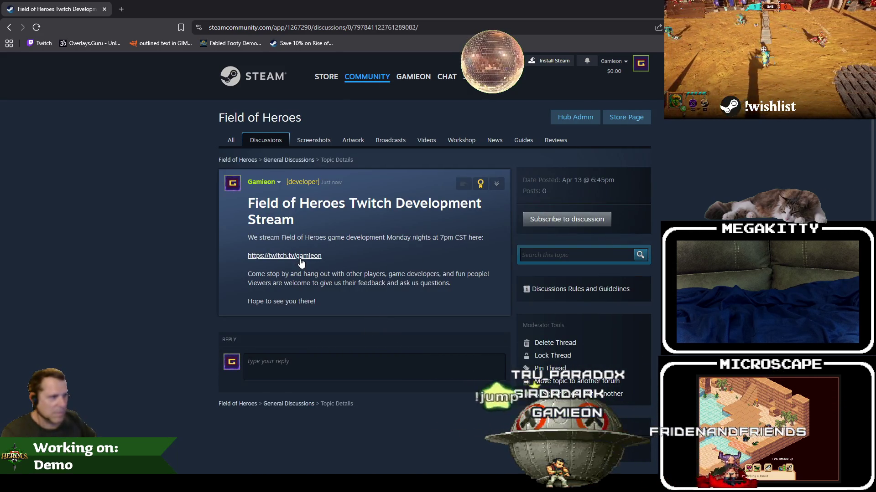
Pin the Field of Heroes Twitch Development Stream thread via Pin Thread
click(550, 368)
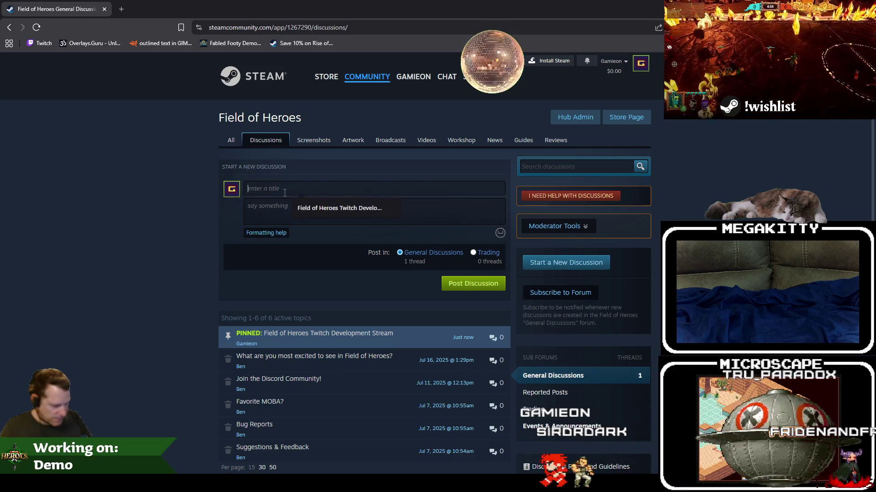
Title the new discussion 'Calling all Players who use a Gamepad!'
text(dCalling all amep)
key(BackSpace)
key(BackSpace)
key(BackSpace)
text(gam)
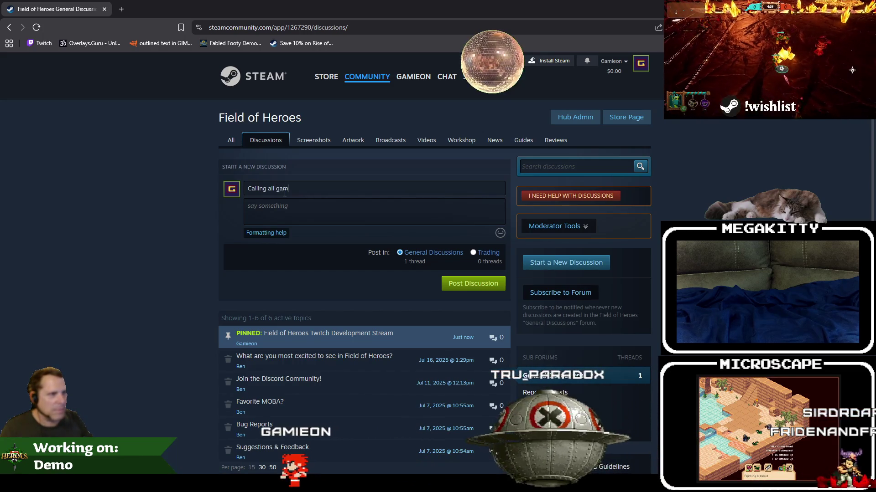
key(BackSpace)
key(BackSpace)
key(BackSpace)
text(G)
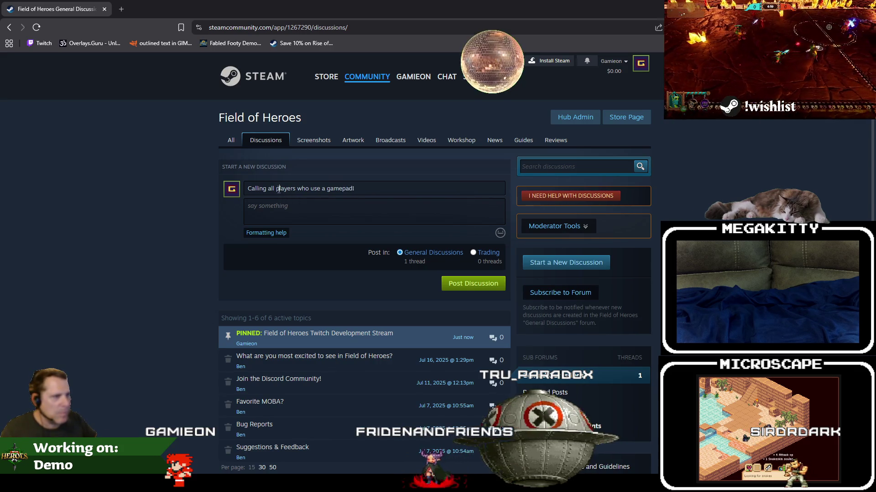
key(ctrl+Right)
key(ctrl+Right)
key(ctrl+Right)
key(Delete)
text(G)
Write a body saying the game is optimized for keyboard and gamepad controls need polishing
click(369, 202)
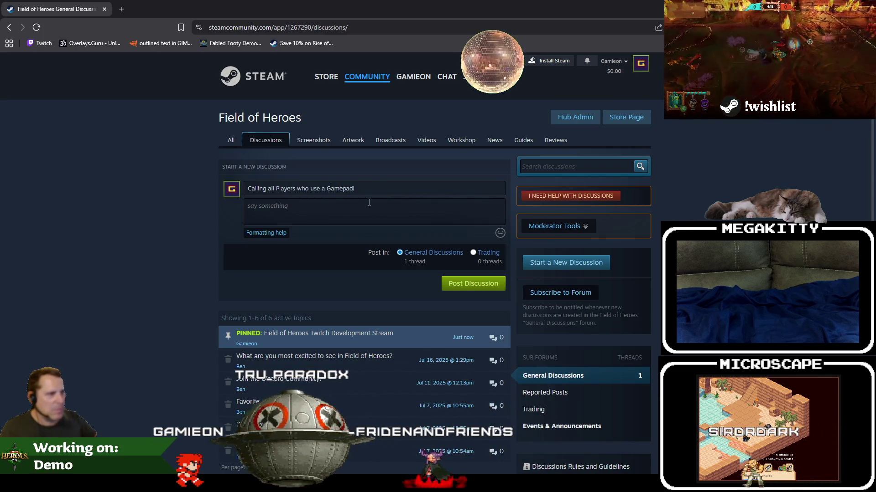
text(Field of Heroes is )
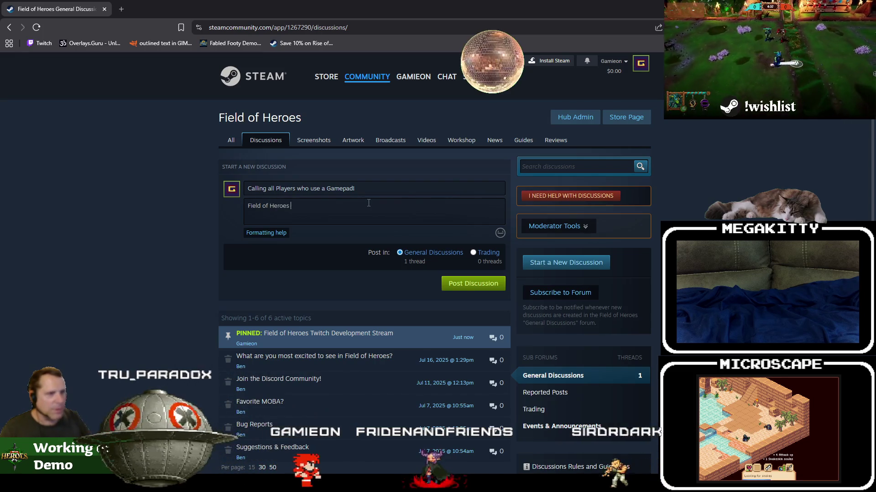
text(optimized for keyboard and mouse, but we don't want to leave gamepad players i)
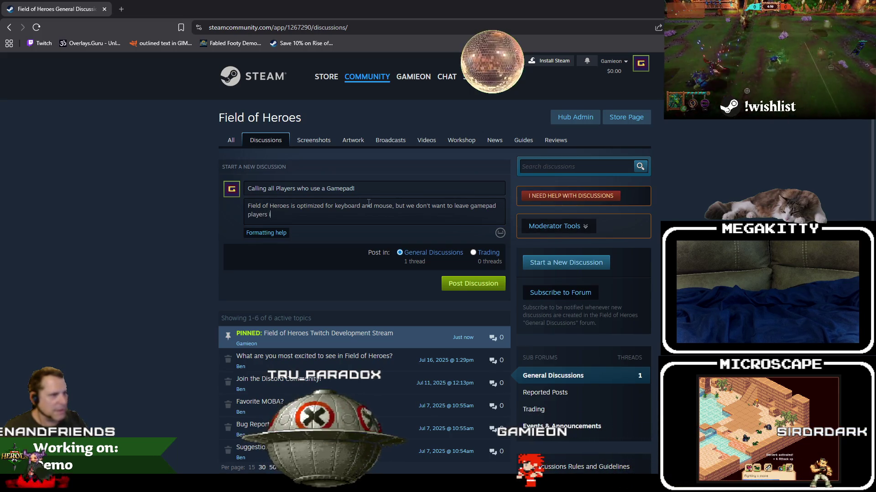
text(t. Curr)
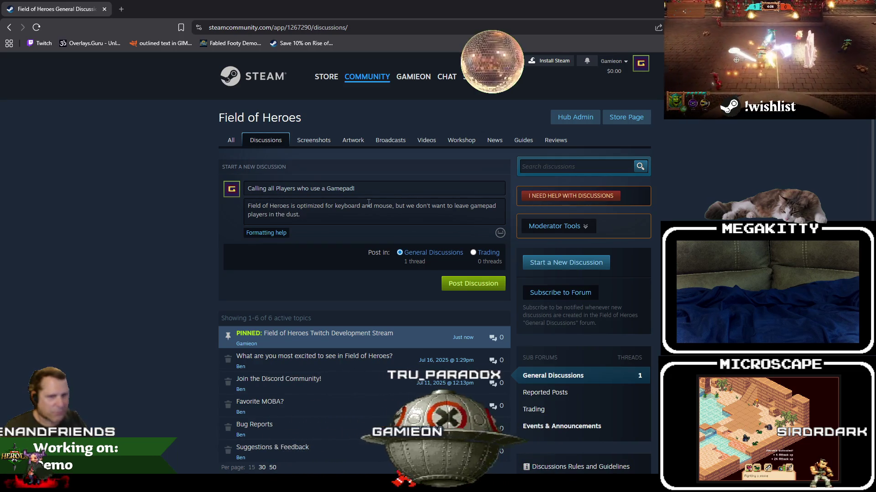
key(BackSpace)
key(BackSpace)
key(BackSpace)
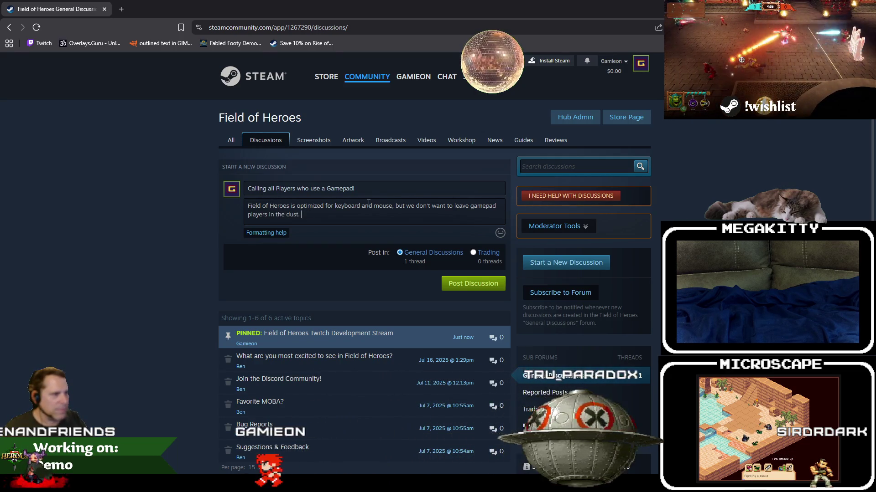
text(The game currently s)
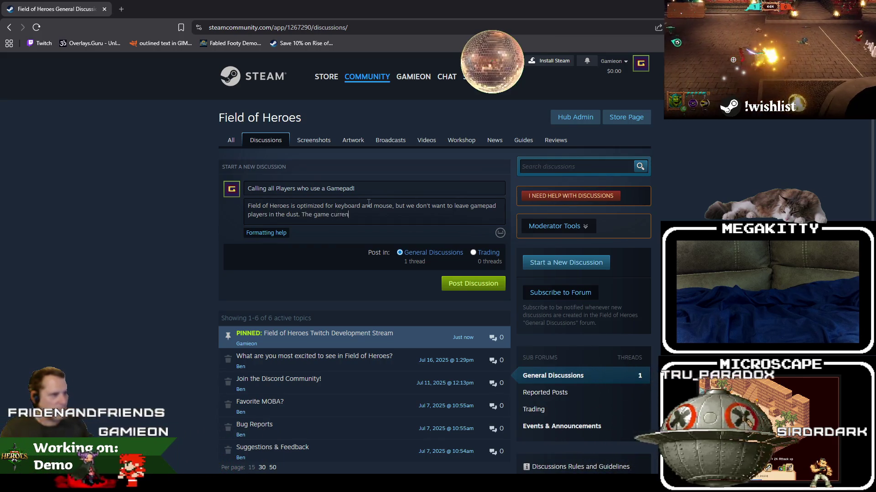
text(upports game)
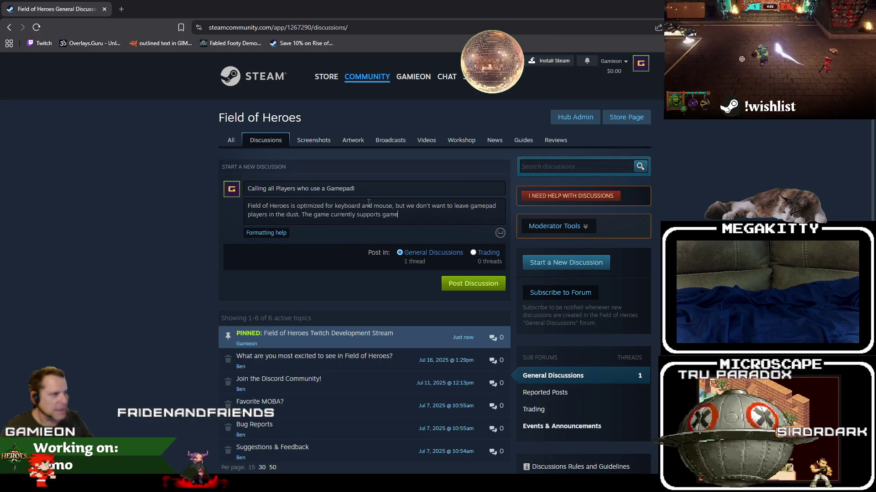
text(pad controls, but they are)
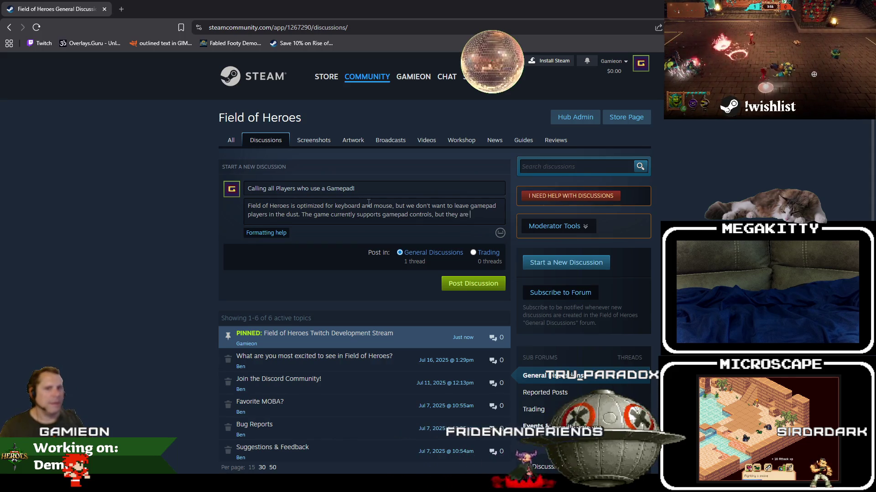
text(polished and)
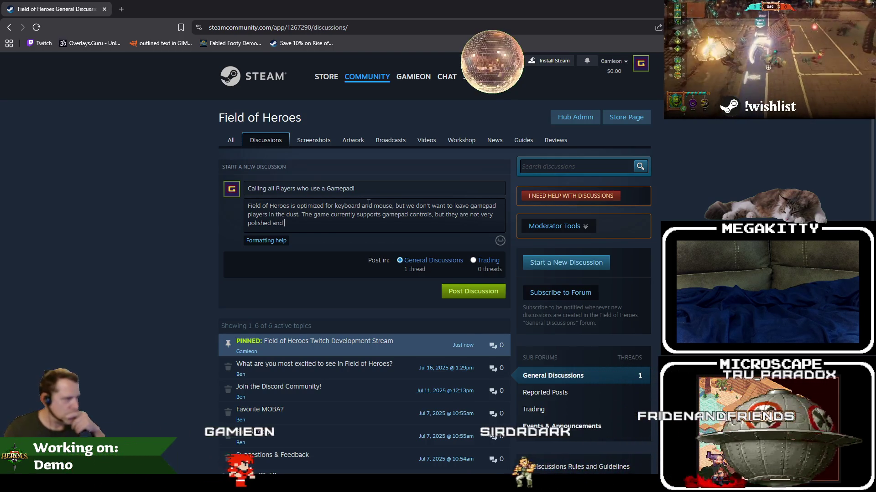
key(BackSpace)
key(BackSpace)
key(BackSpace)
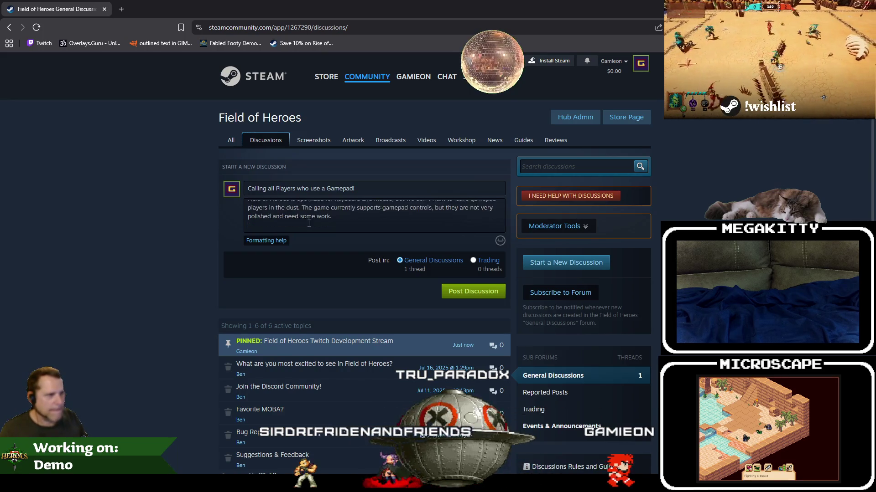
Add a second paragraph asking gamepad players for feedback on improving the controls
key(Return)
key(Return)
text(If you prefer to use a gamepad, ple)
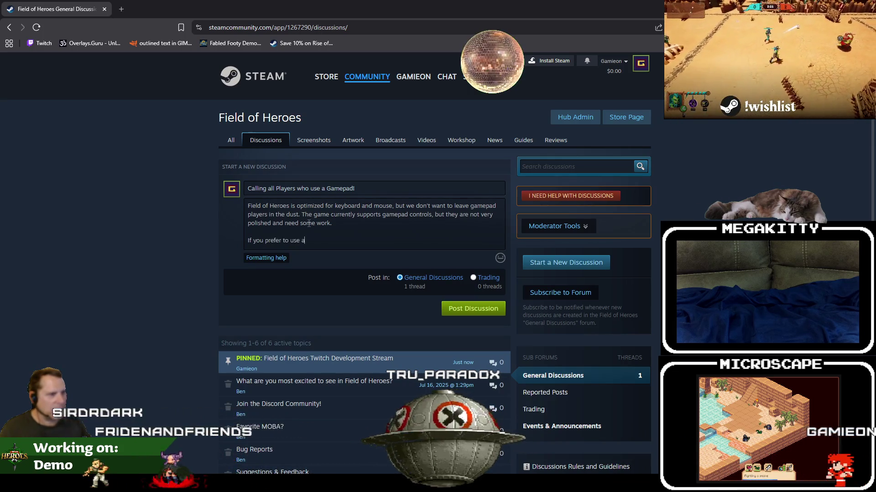
text(a)
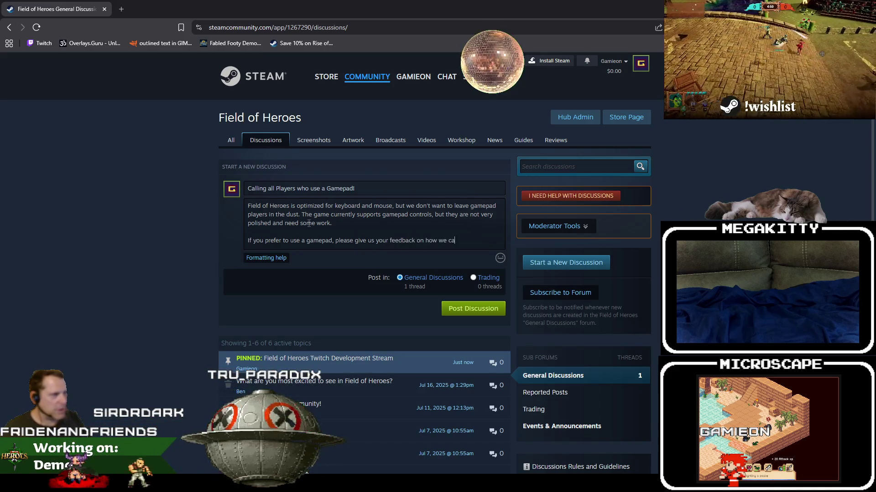
text(on)
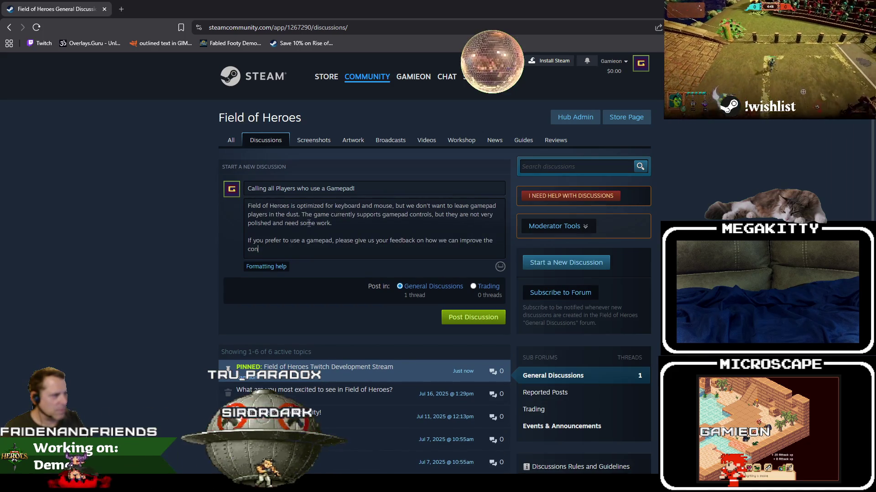
key(BackSpace)
key(BackSpace)
key(BackSpace)
text(exper)
text(controls.)
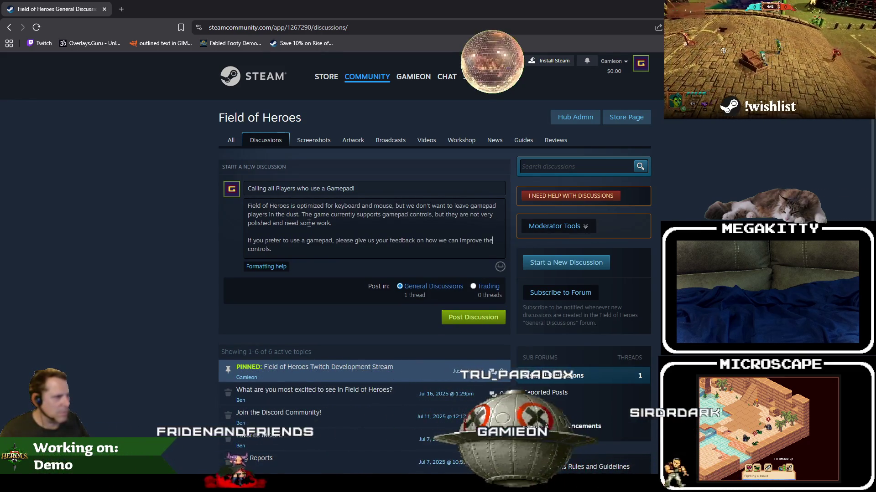
click(322, 246)
key(Left)
text(and)
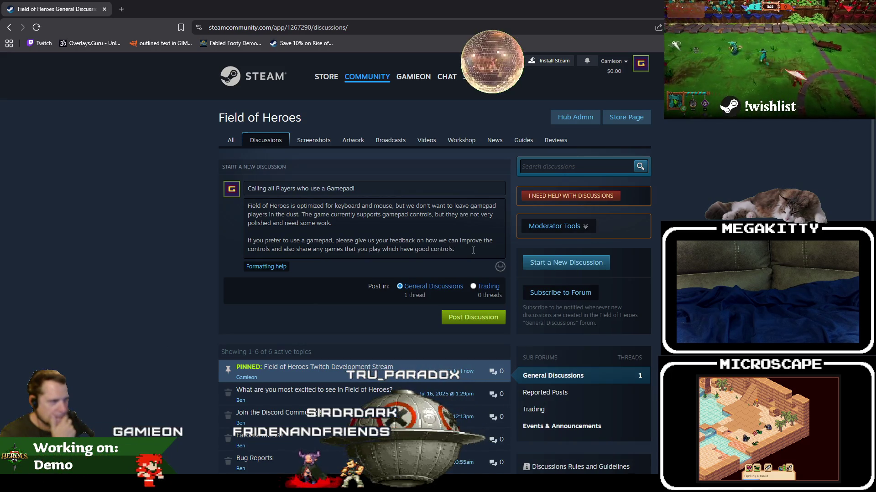
Reword the closing sentence to ask for examples from any games that you enjoy playing
drag(382, 249, 463, 253)
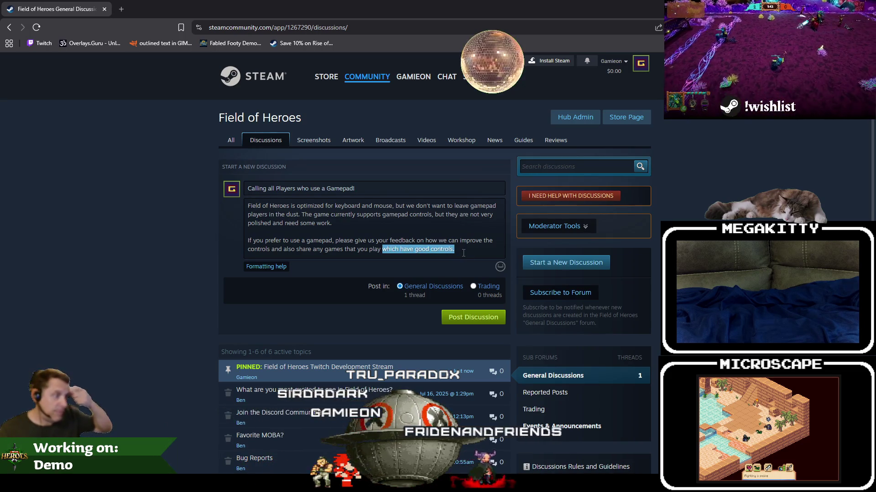
key(BackSpace)
key(BackSpace)
text(.)
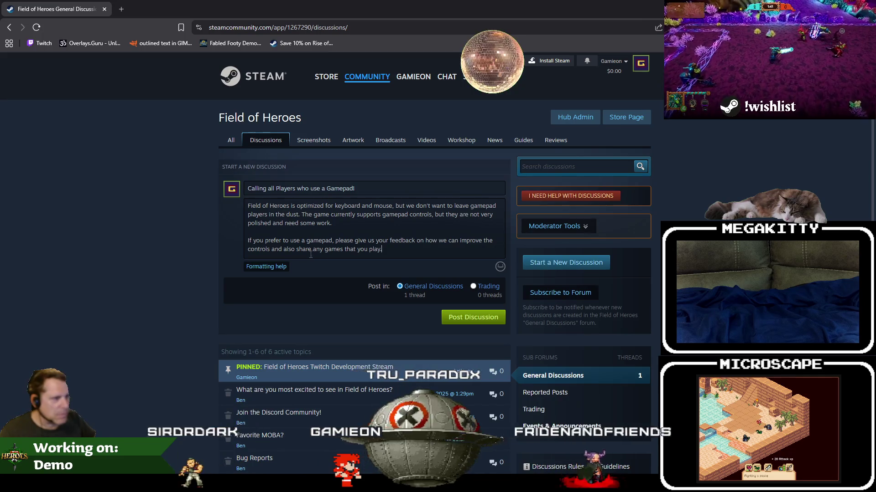
double_click(304, 249)
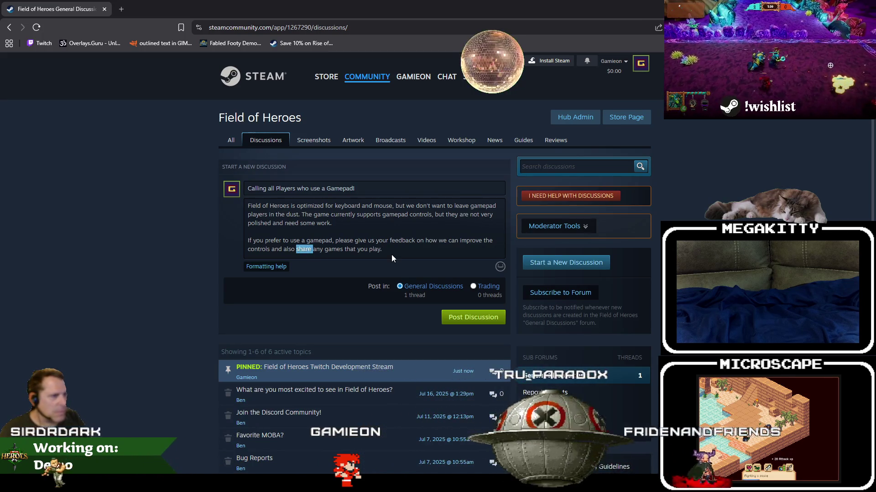
text(provide exampl)
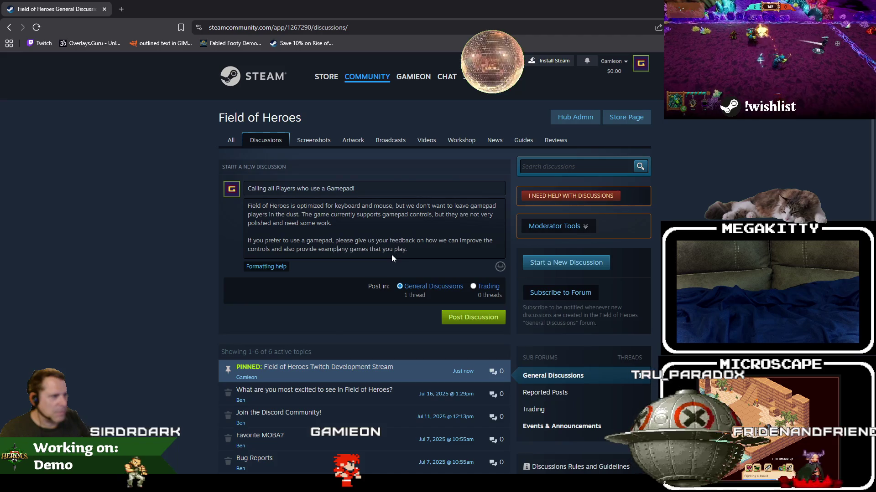
text(es from)
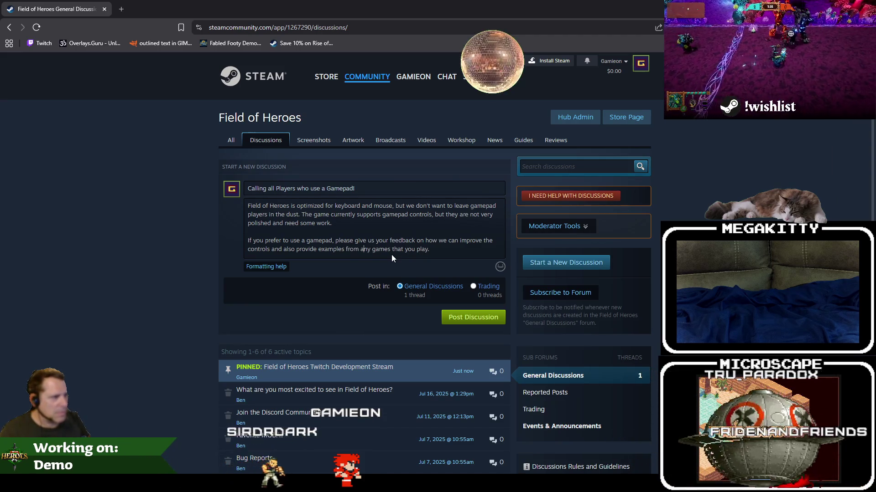
key(ctrl+Right)
key(ctrl+Right)
key(ctrl+Right)
text(enjoy)
key(End)
key(BackSpace)
text(ing.)
key(Return)
key(BackSpace)
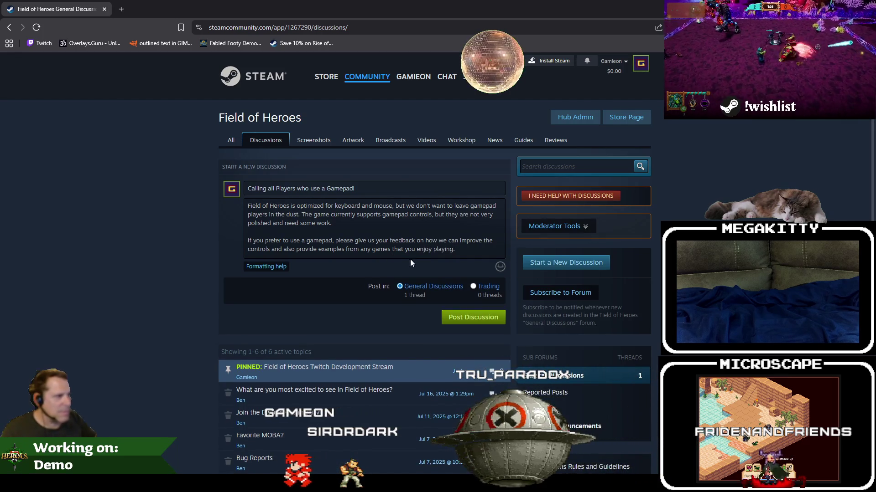
Post the gamepad discussion and pin it to the top of General Discussions
click(478, 319)
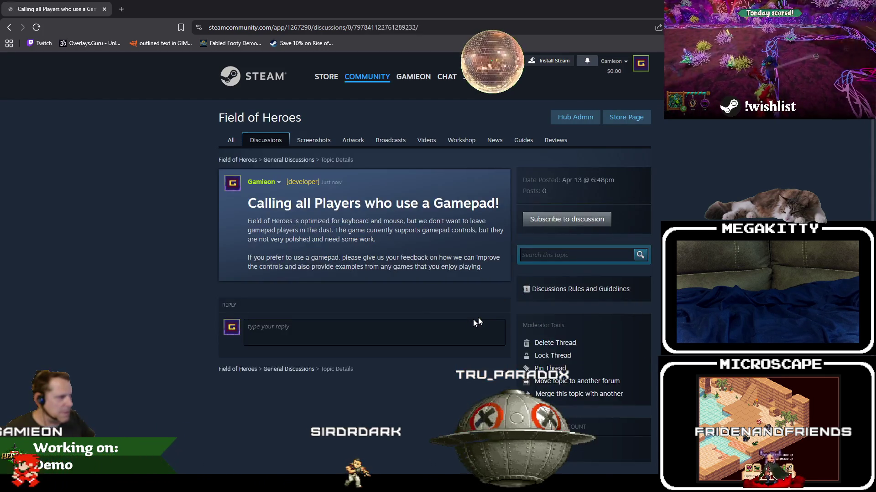
click(547, 368)
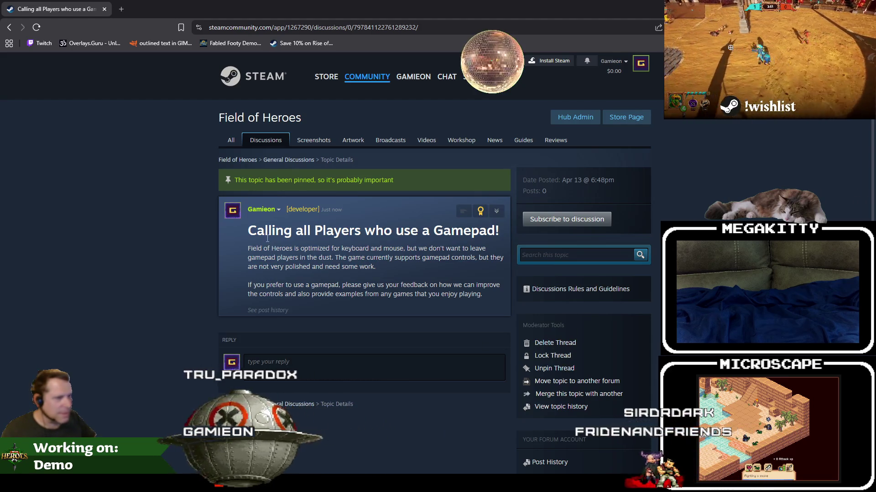
double_click(302, 230)
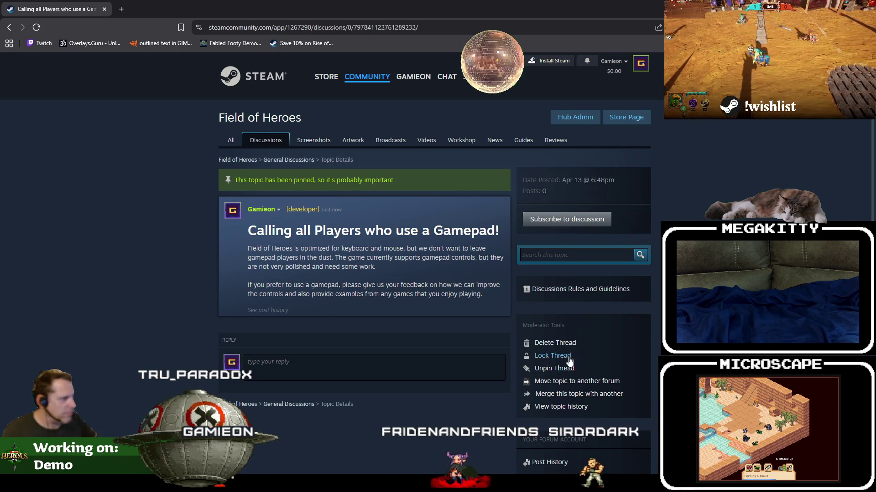
scroll(577, 372, down, 3)
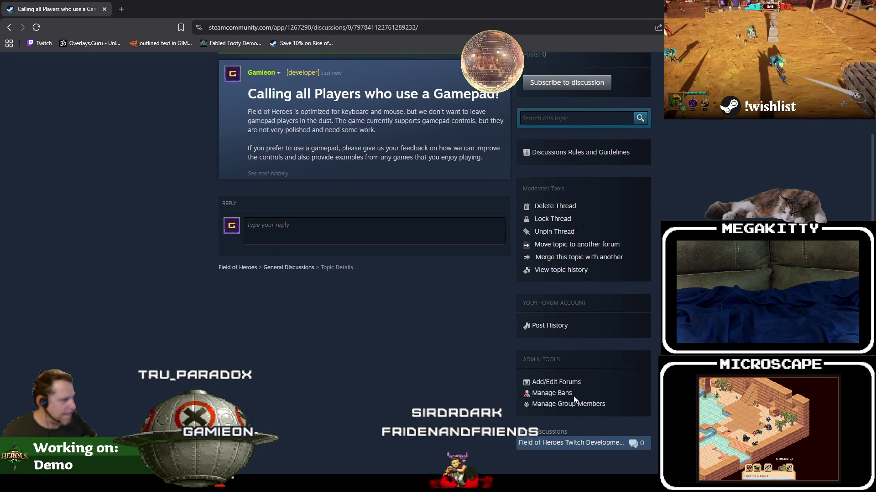
scroll(573, 366, up, 3)
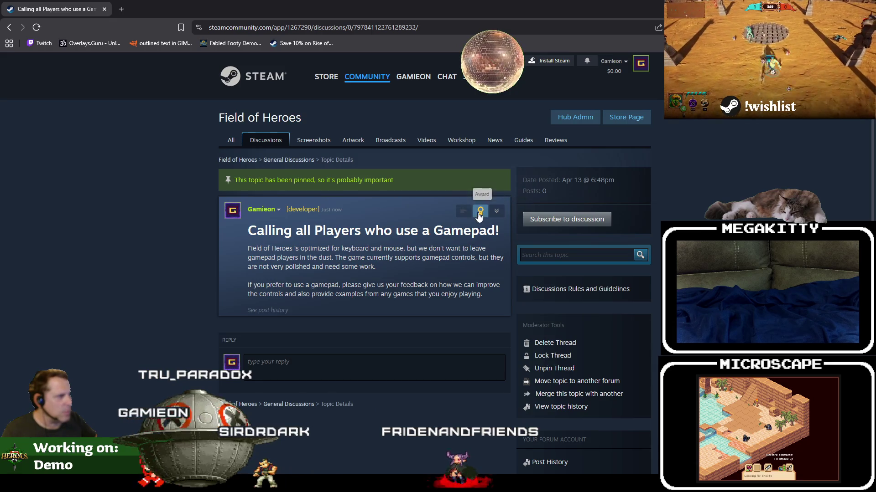
Edit the thread title to 'Attention all Players who use a Gamepad!' and save
click(510, 241)
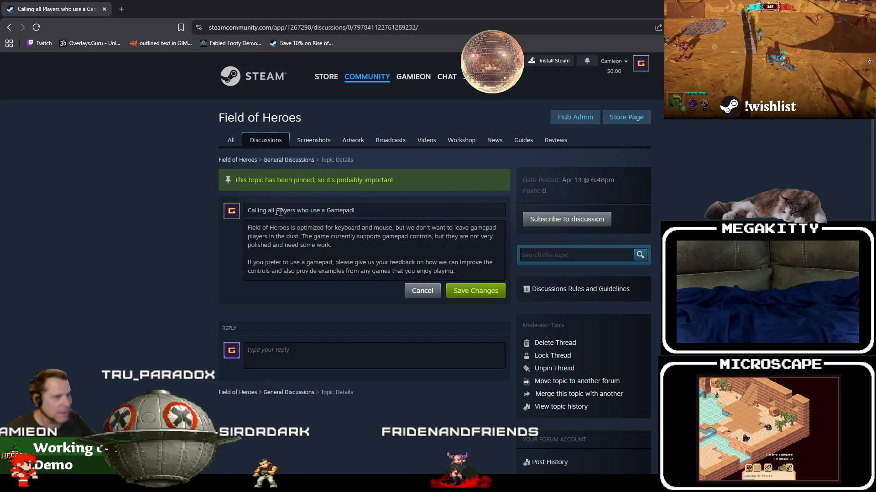
drag(273, 211, 198, 212)
text(Attention)
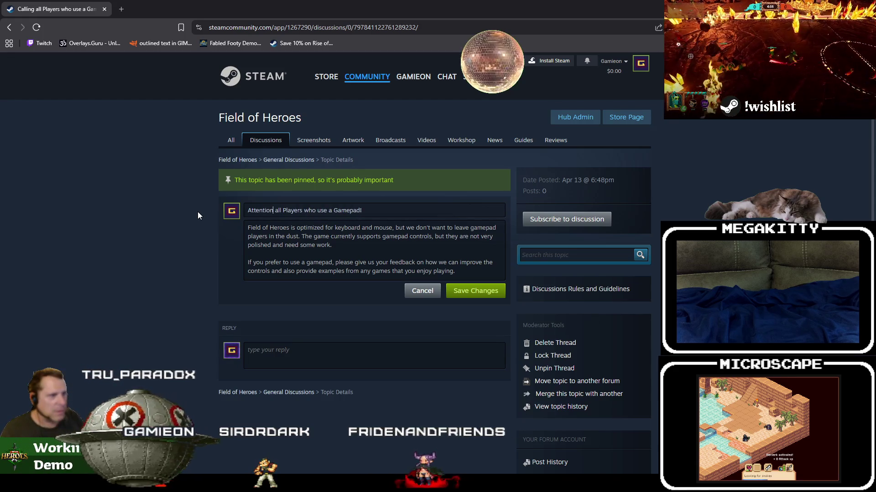
click(474, 292)
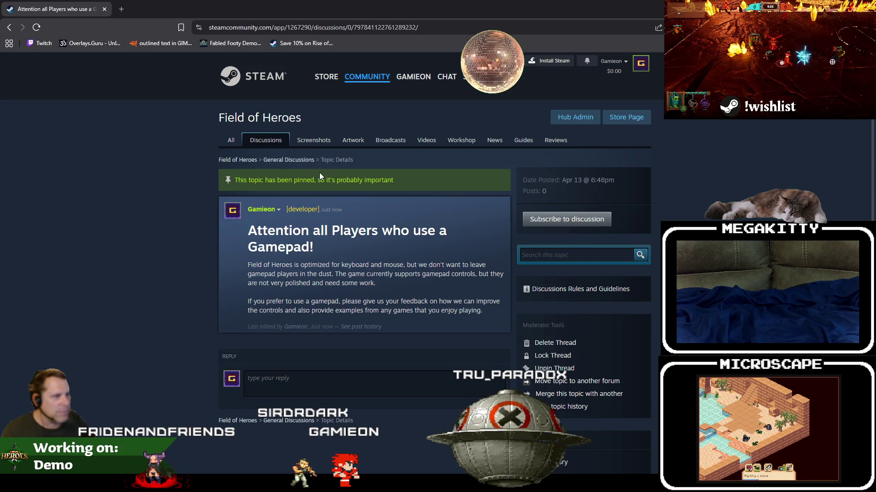
Lock the Twitch Development Stream thread and return to the General Discussions list
click(288, 161)
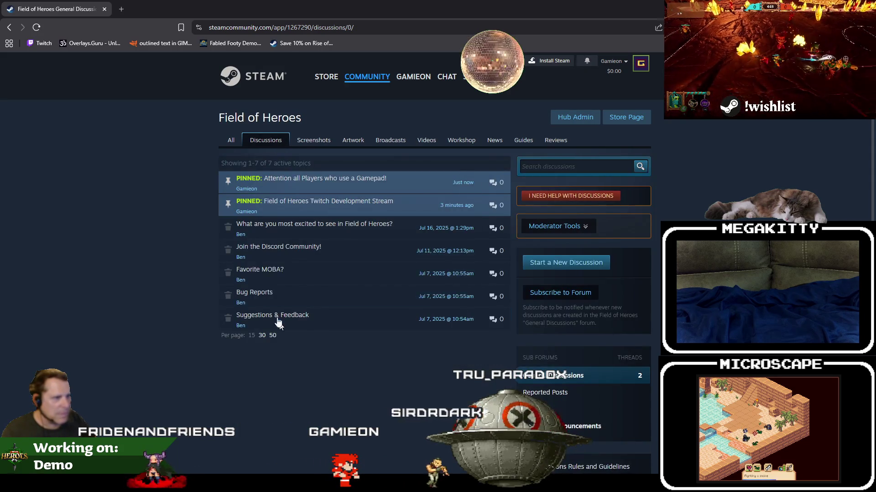
click(360, 203)
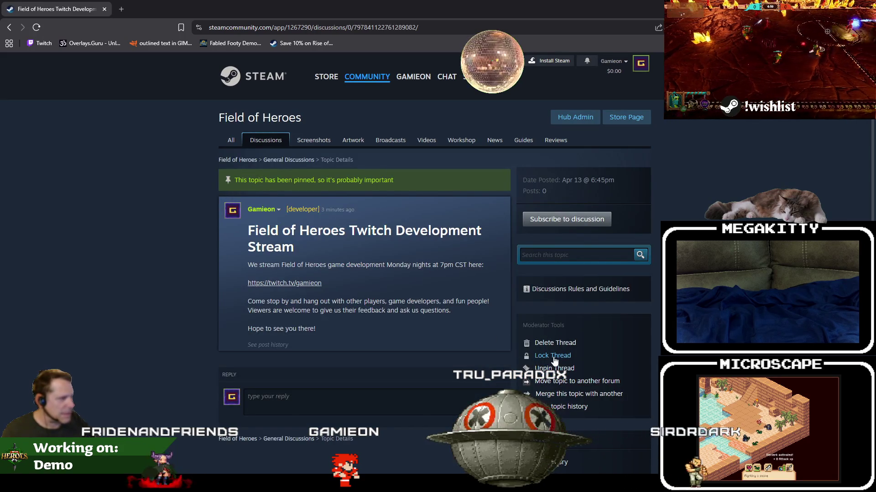
click(553, 357)
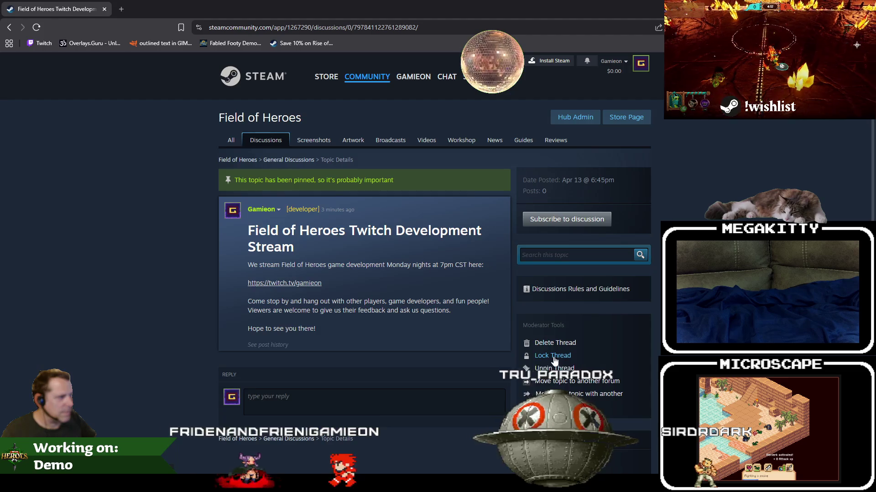
click(301, 161)
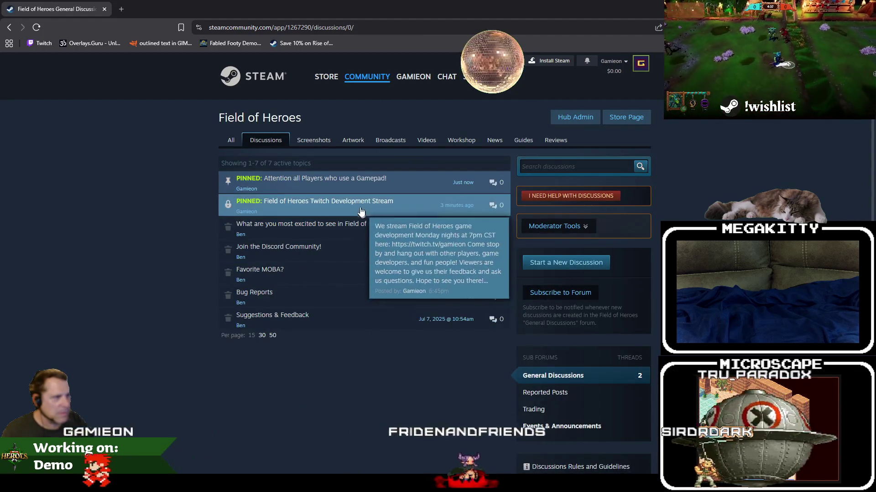
click(358, 204)
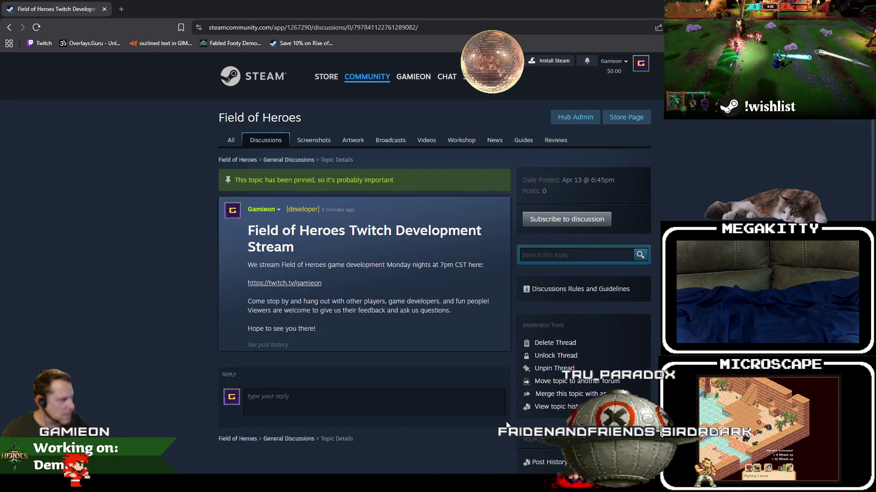
click(312, 161)
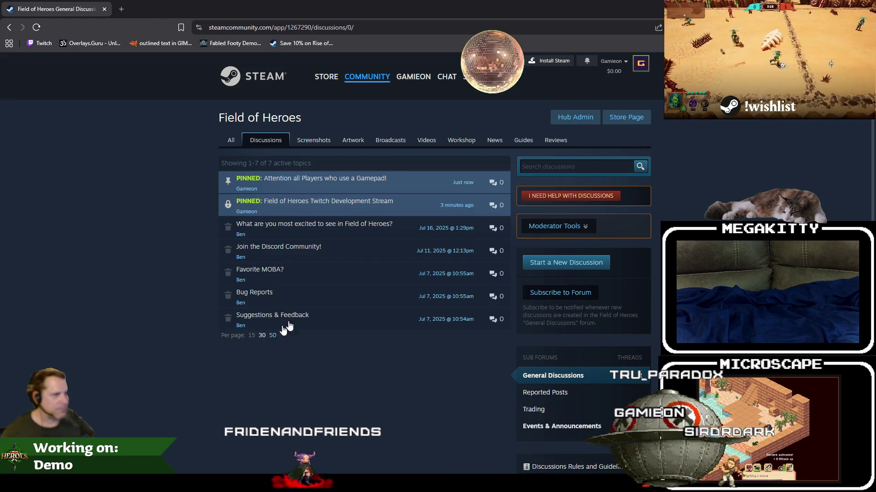
Preview the pinned thread texts on General Discussions, then restore down the browser window
mouse_move(391, 205)
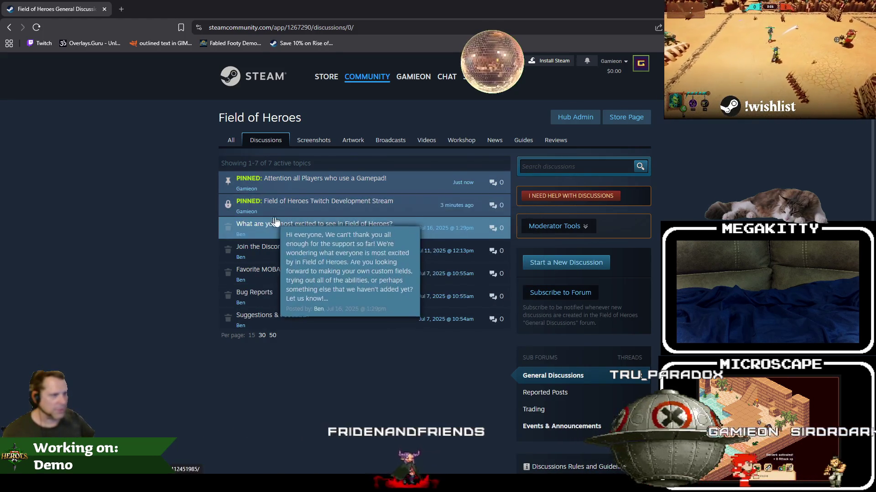
mouse_move(360, 191)
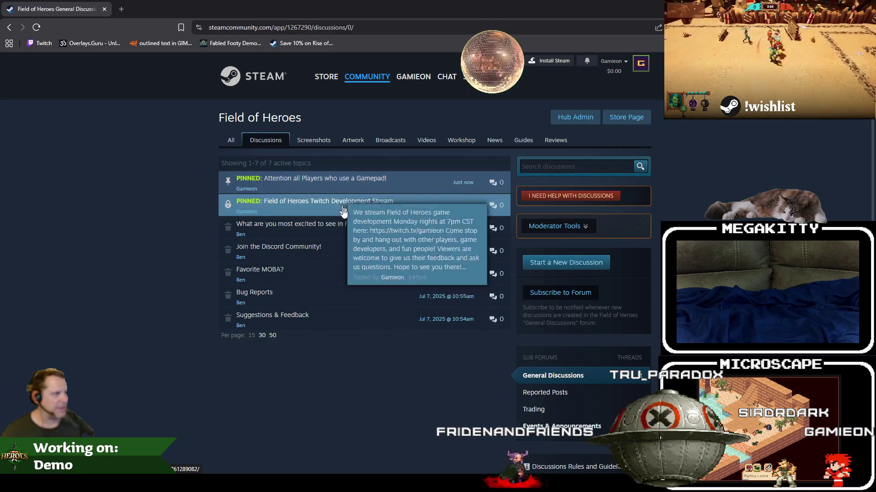
mouse_move(345, 248)
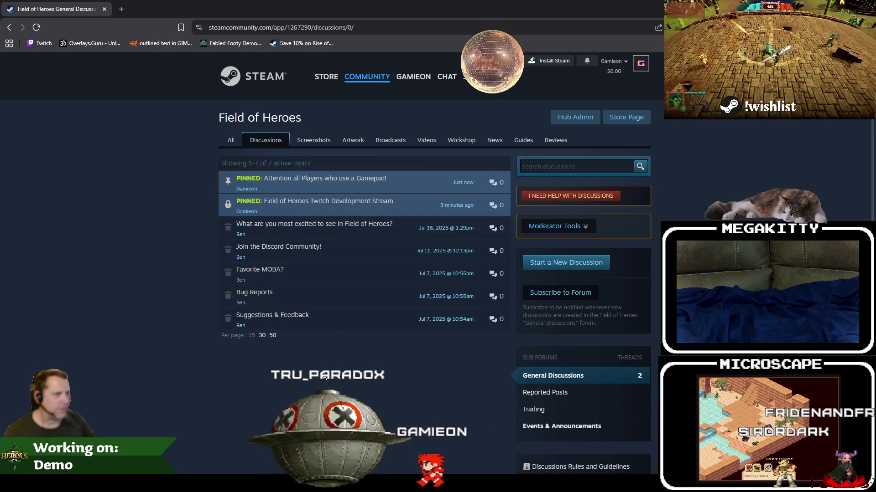
mouse_move(358, 210)
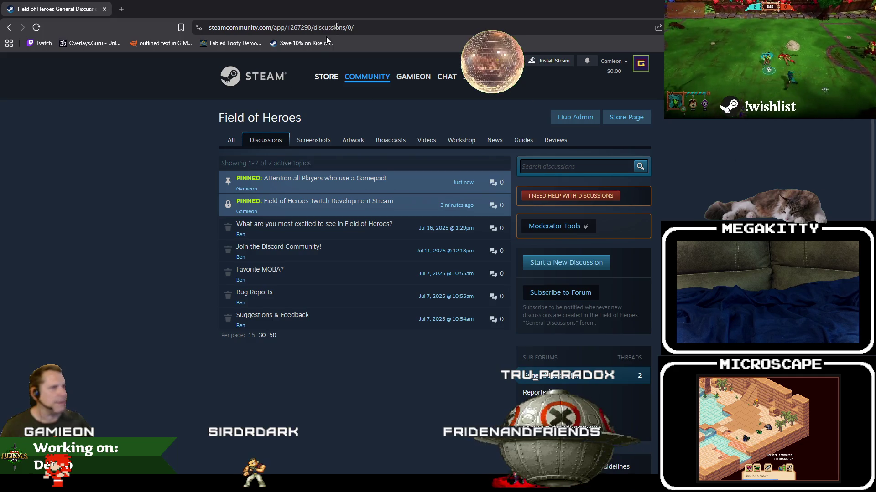
double_click(429, 4)
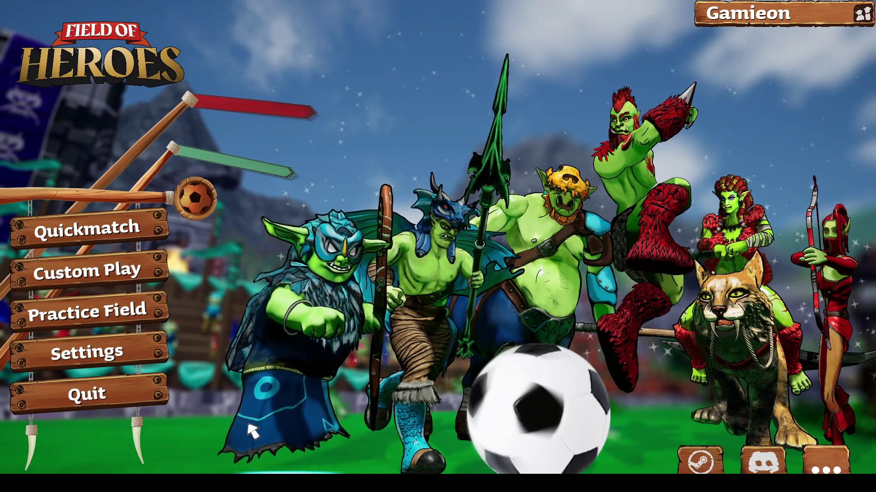
Leave the Field of Heroes game and return to the desktop
key(alt+Tab)
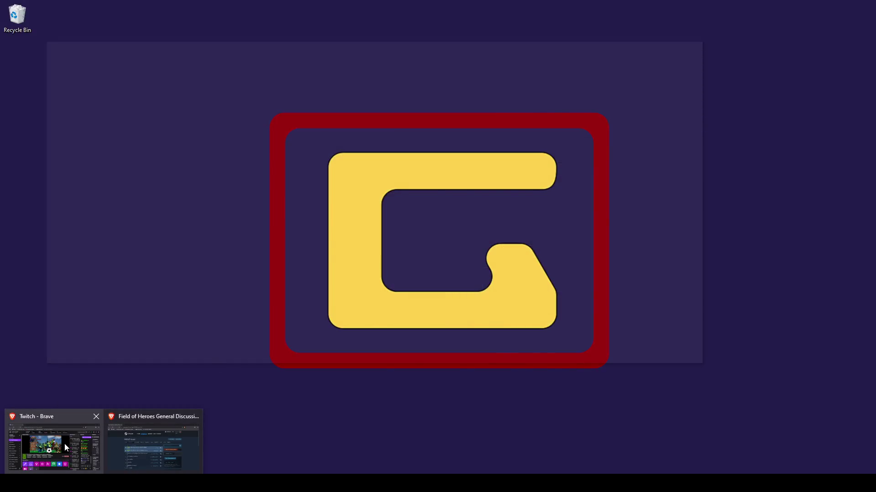
Hide the Steam browser to show the desktop and drag the Jira window into place
key(super+d)
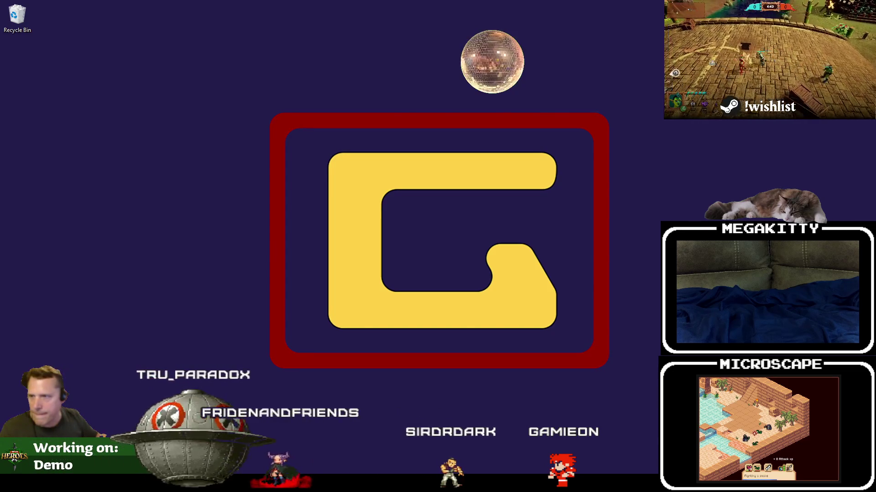
mouse_move(875, 91)
mouse_down()
mouse_move(468, 83)
mouse_move(350, 66)
mouse_up()
click(686, 64)
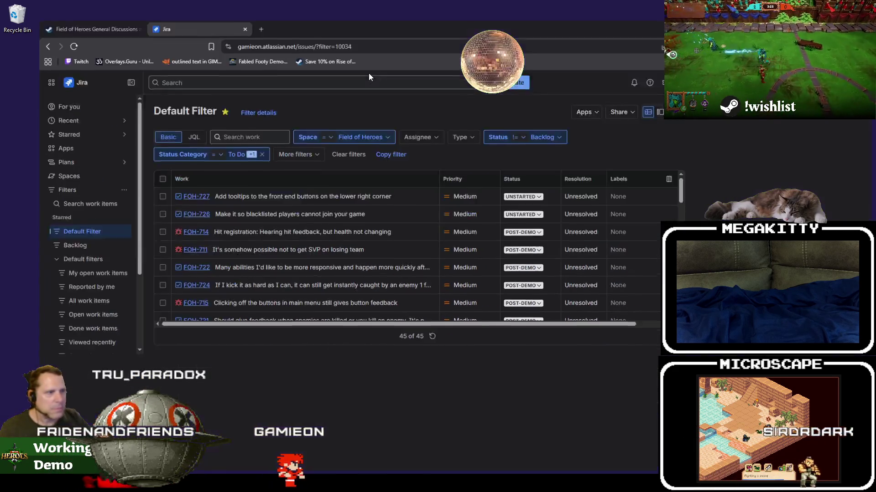
Maximize Jira and scroll through the 45-item Default Filter backlog led by FOH-727
key(super+Up)
scroll(386, 200, down, 5)
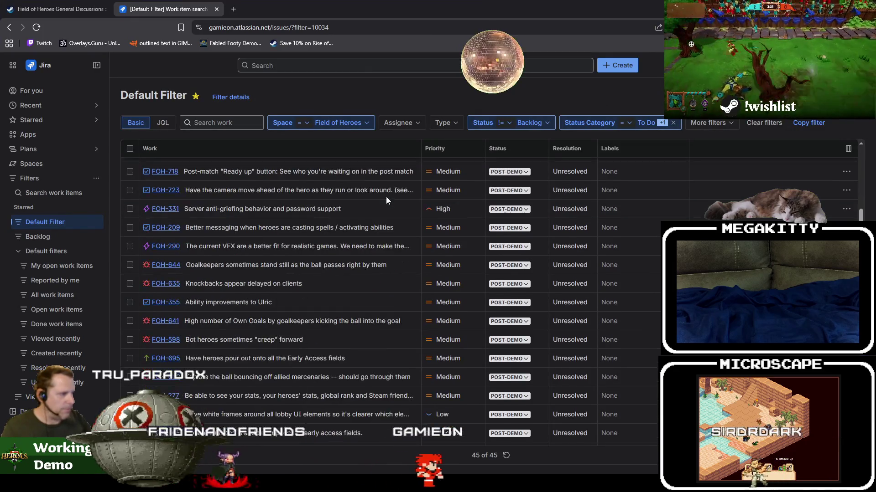
scroll(386, 198, down, 6)
scroll(386, 195, up, 5)
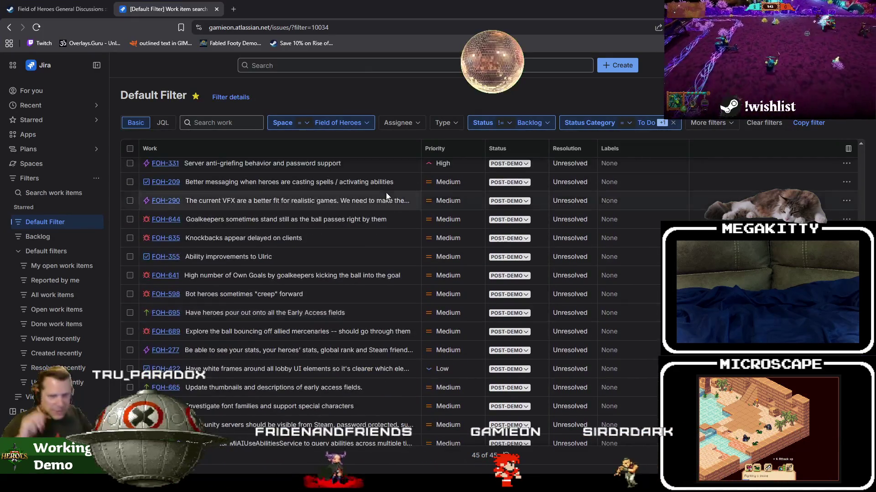
scroll(386, 192, up, 5)
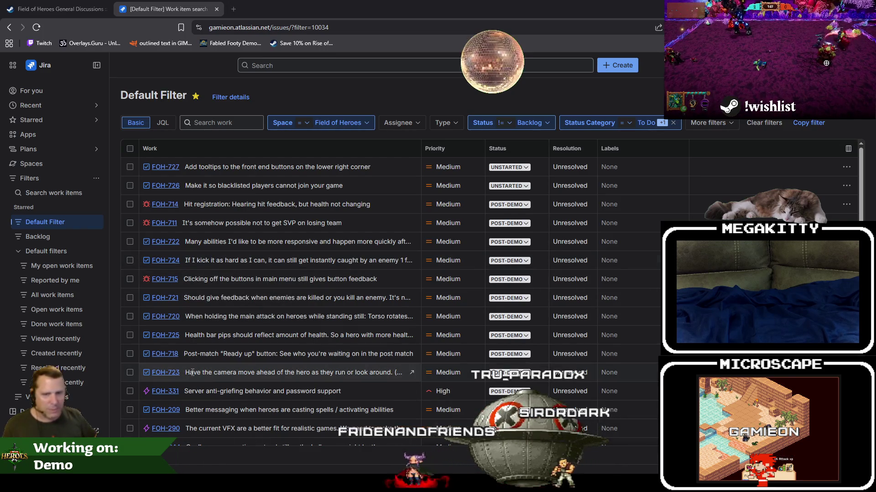
key(alt+Tab)
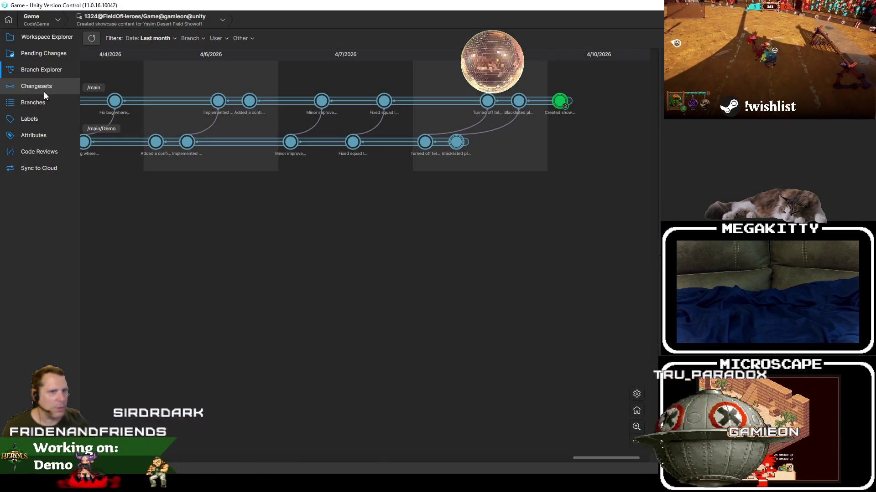
Switch the workspace to /main/Demo changeset 1321 and show the Changesets list
right_click(455, 144)
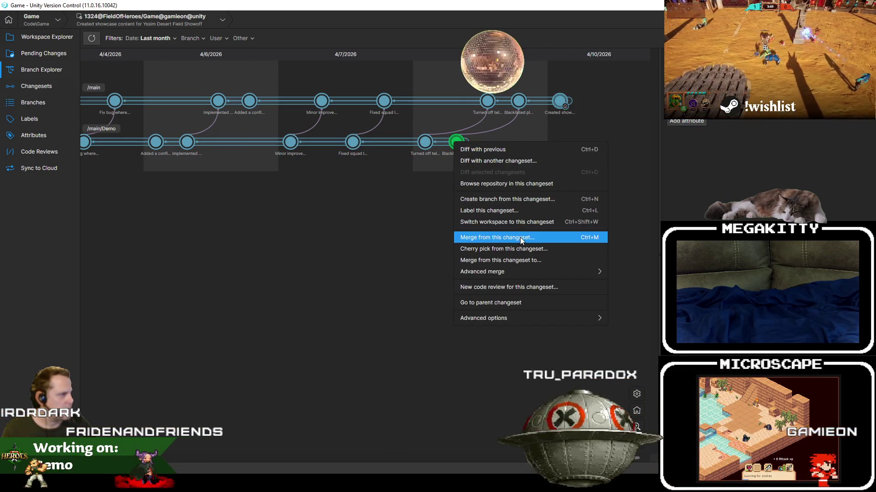
click(543, 221)
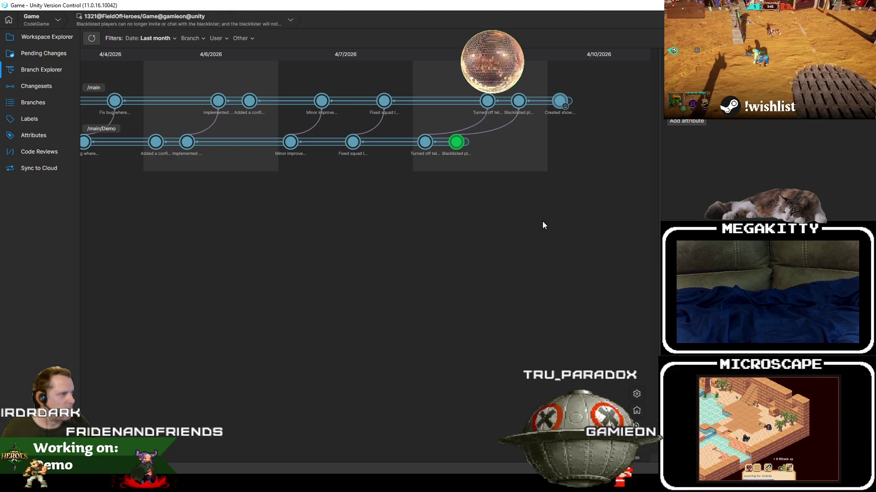
click(42, 86)
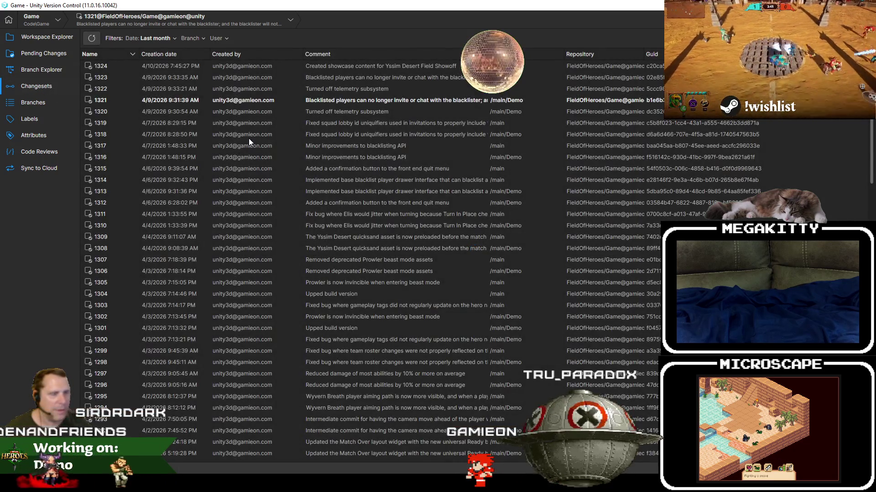
Inspect changesets 1315, 1307, 1305, 1306 and 1296 in the Changesets list
click(383, 167)
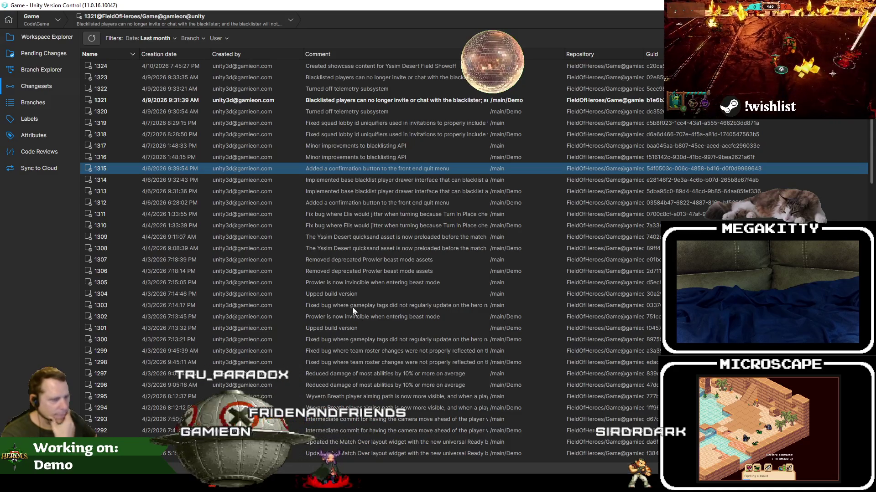
click(367, 263)
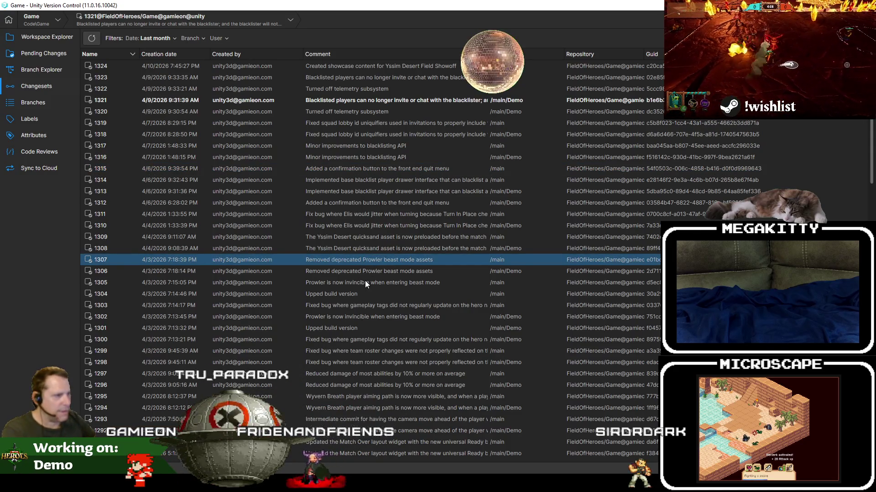
click(365, 281)
click(368, 272)
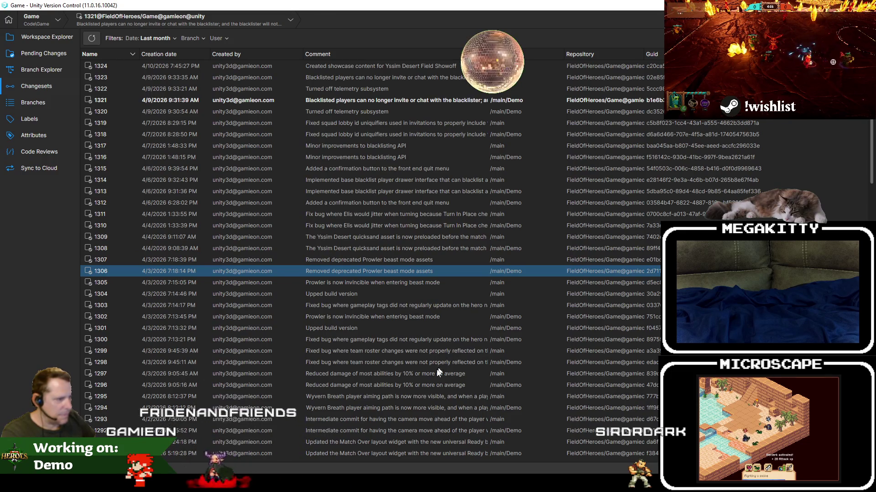
click(430, 384)
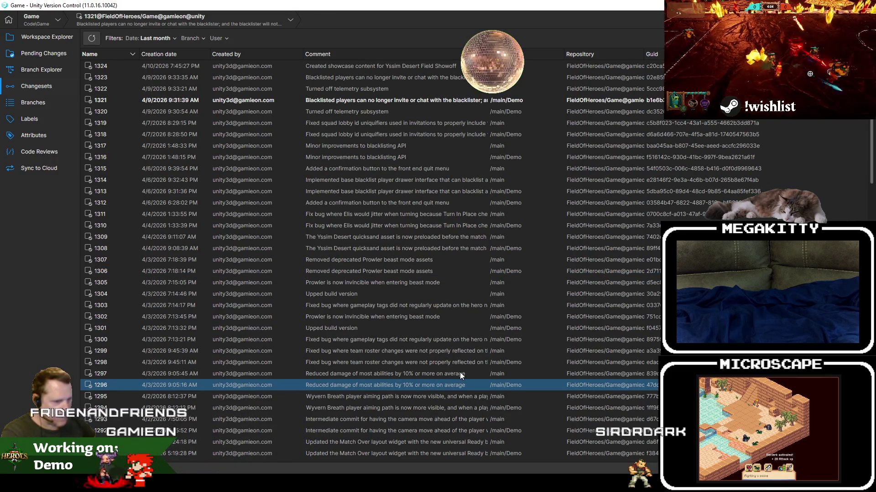
Inspect changesets 1291, 1296, 1320 and 1323, then leave Unity Version Control
scroll(459, 372, down, 2)
scroll(460, 372, down, 1)
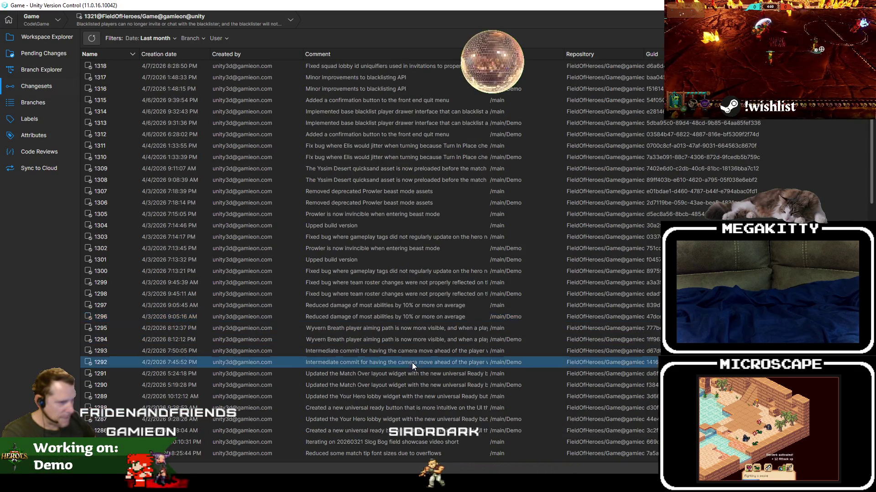
click(397, 375)
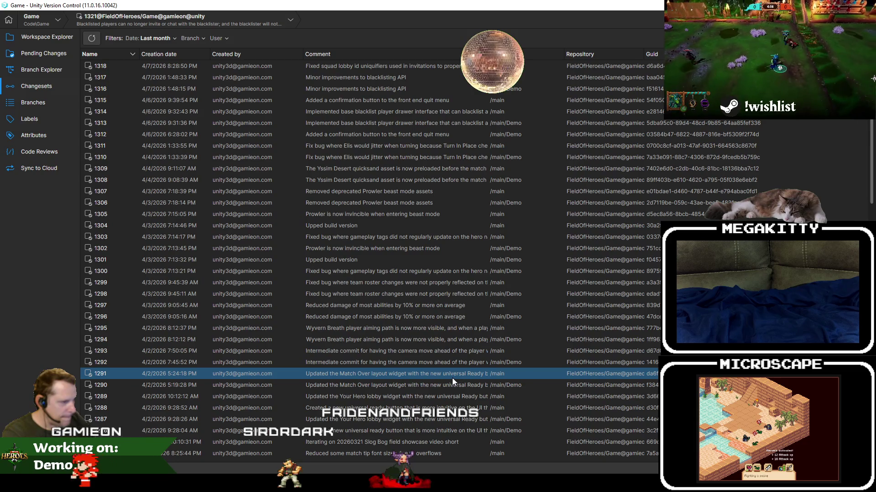
click(367, 319)
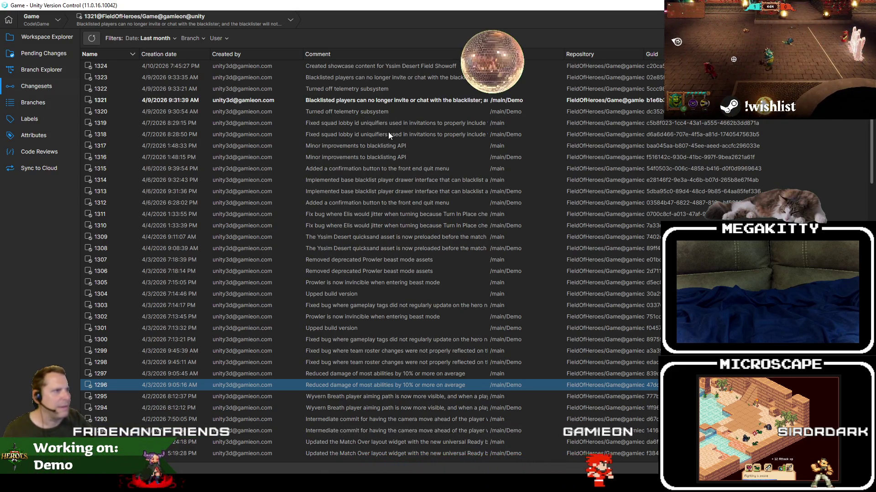
click(391, 111)
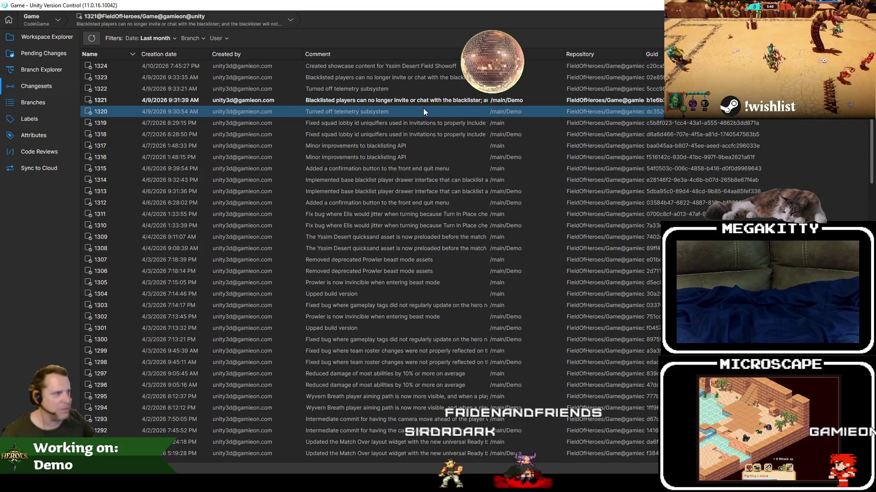
click(374, 77)
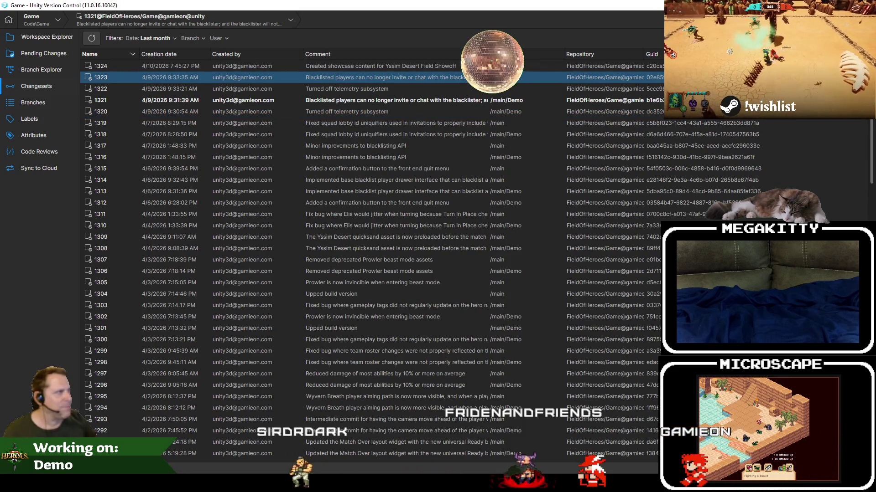
key(alt+Tab)
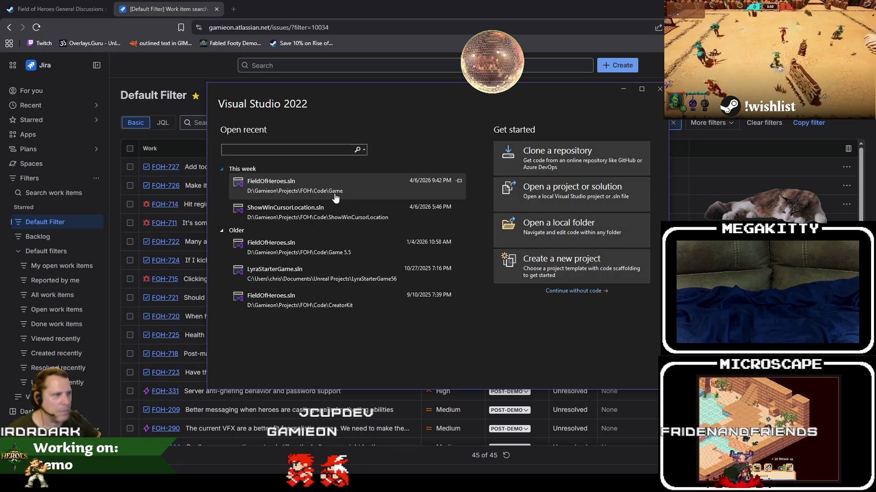
Open FieldOfHeroes.sln from recent solutions and start a build with Ctrl+Shift+B
click(335, 193)
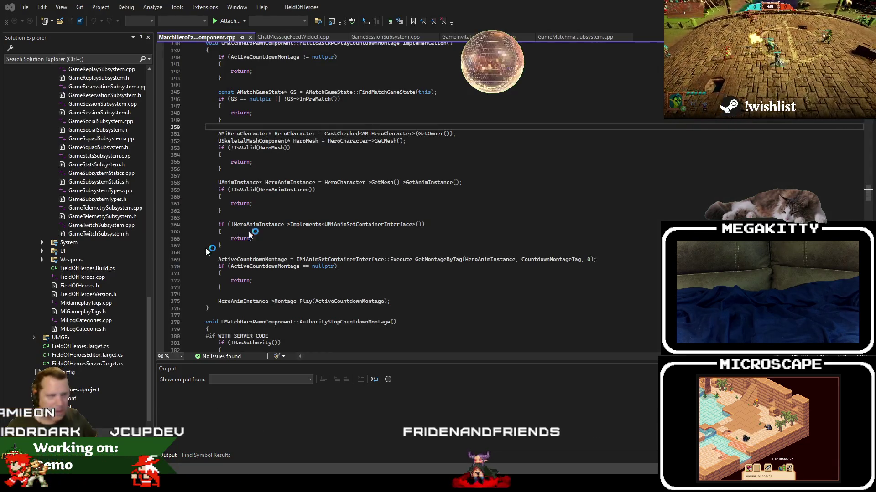
click(424, 178)
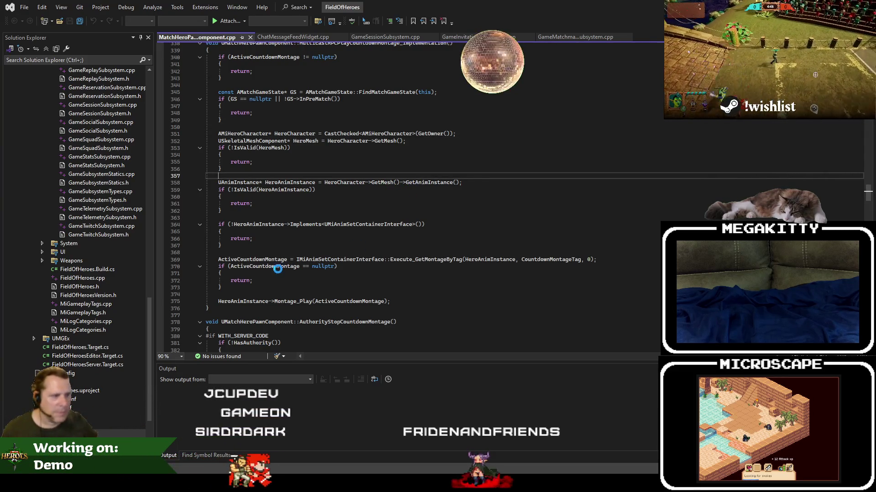
key(ctrl+shift+b)
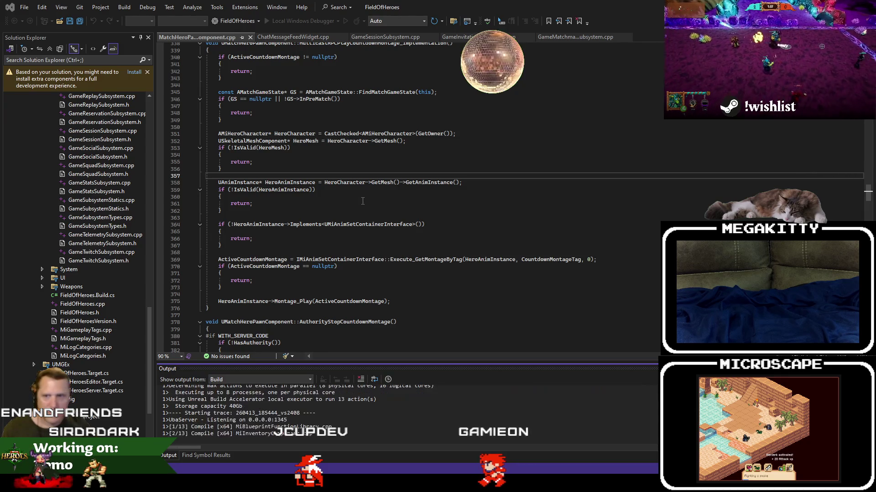
Place the caret on lines 370 and 375 of MatchHeroPawnComponent.cpp while the build runs
click(628, 269)
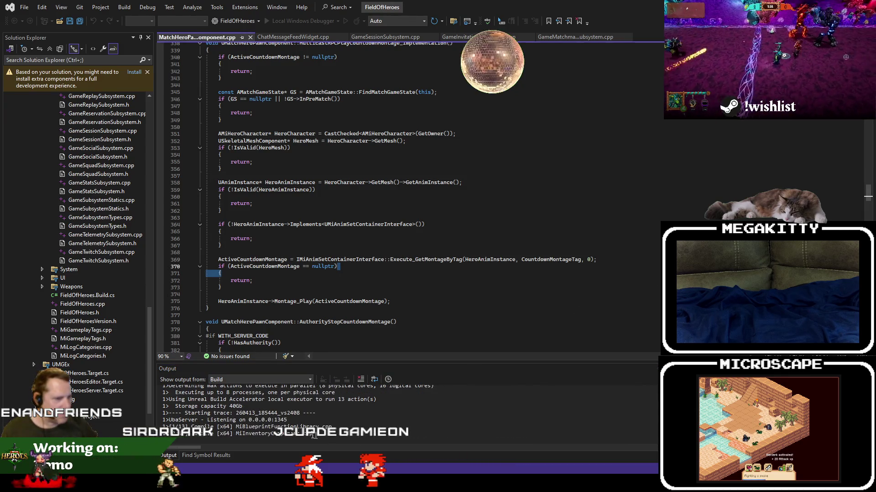
scroll(361, 408, down, 1)
click(391, 302)
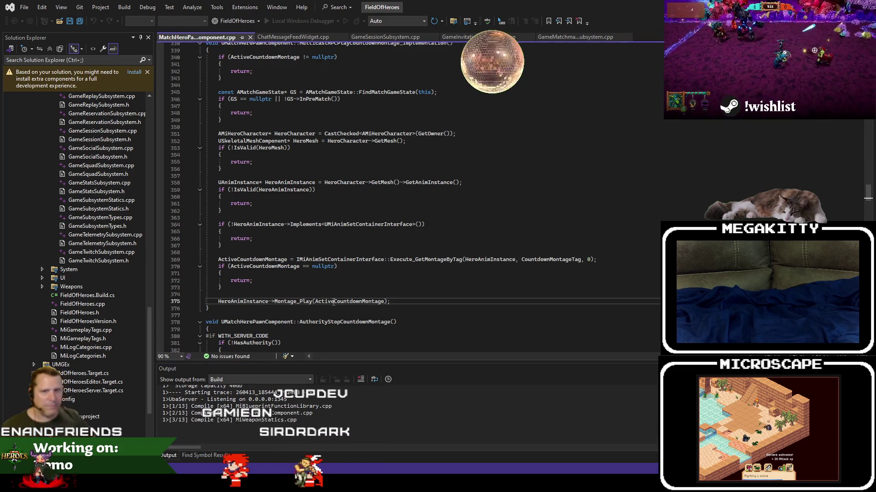
key(ctrl+Left)
key(ctrl+Left)
key(ctrl+Left)
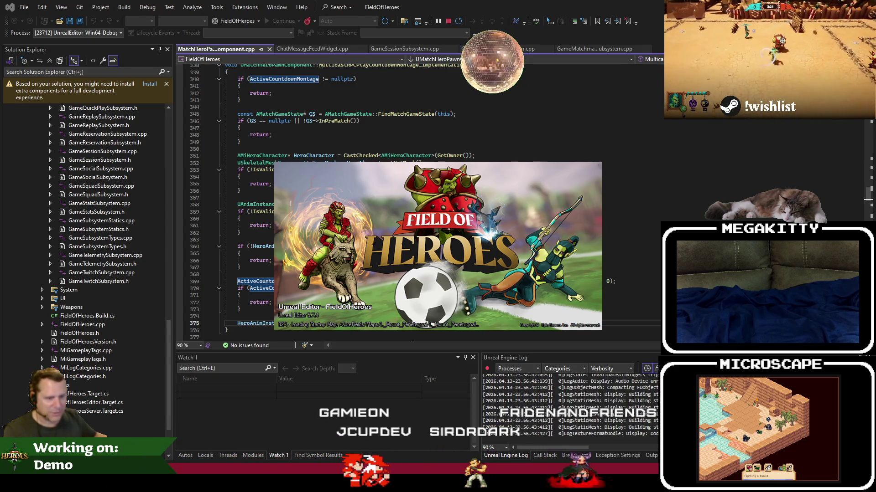
key(alt+Tab)
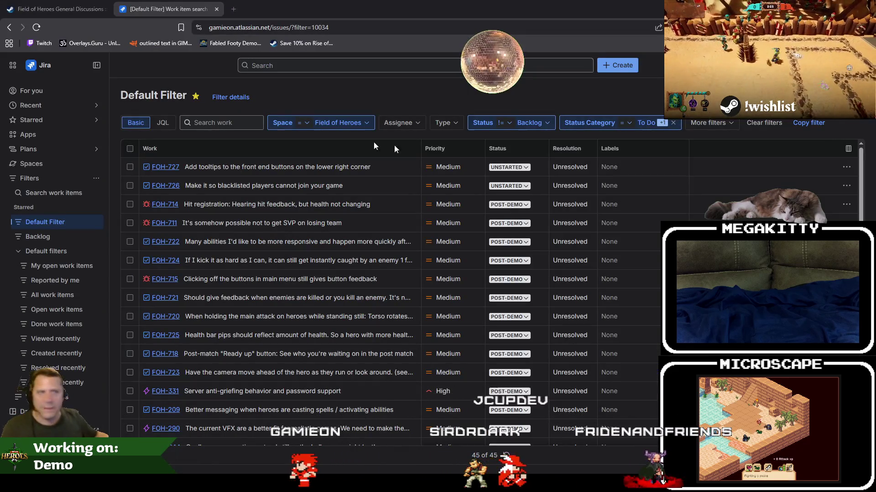
Un-maximize the Jira browser window and move it aside
mouse_move(373, 15)
mouse_down()
mouse_move(383, 21)
mouse_move(382, 54)
mouse_up()
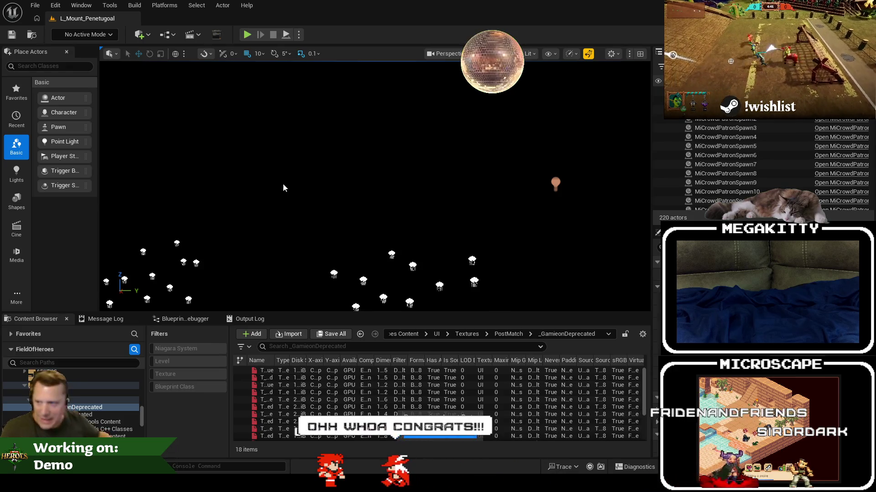
Select the cave geo mesh and open L_FrontEnd from File > Recent Levels
mouse_move(101, 484)
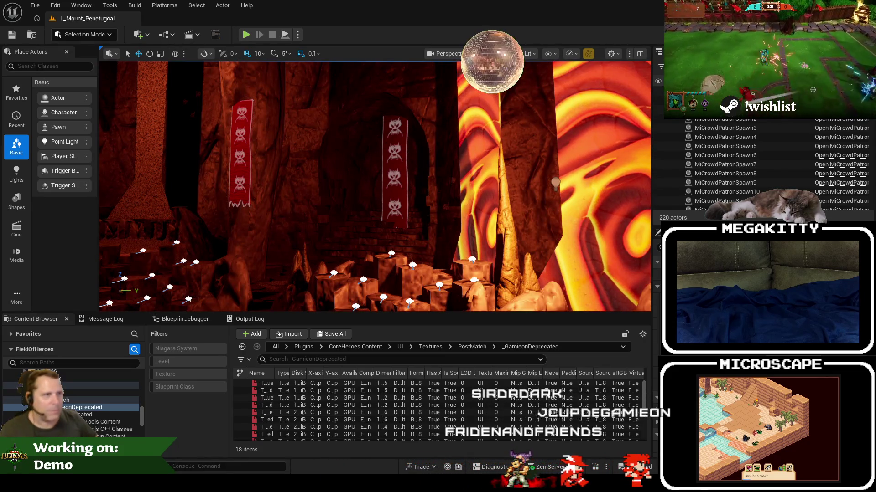
click(274, 274)
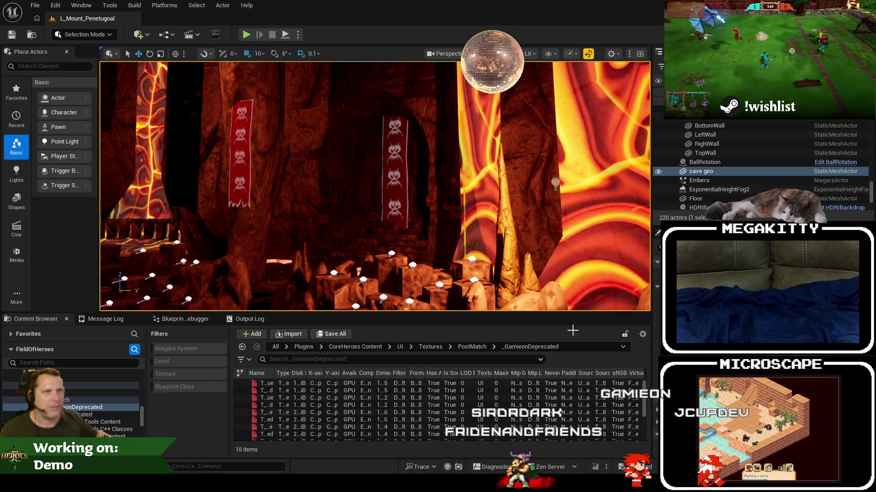
click(35, 5)
mouse_move(84, 71)
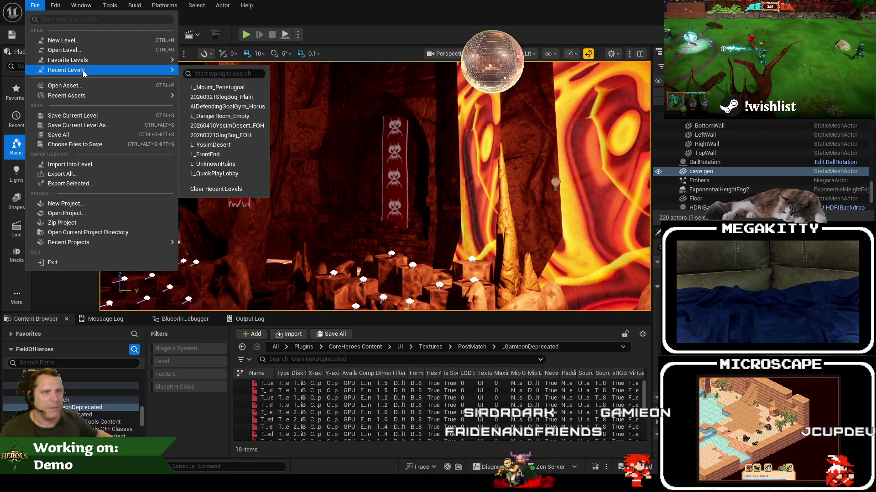
click(235, 155)
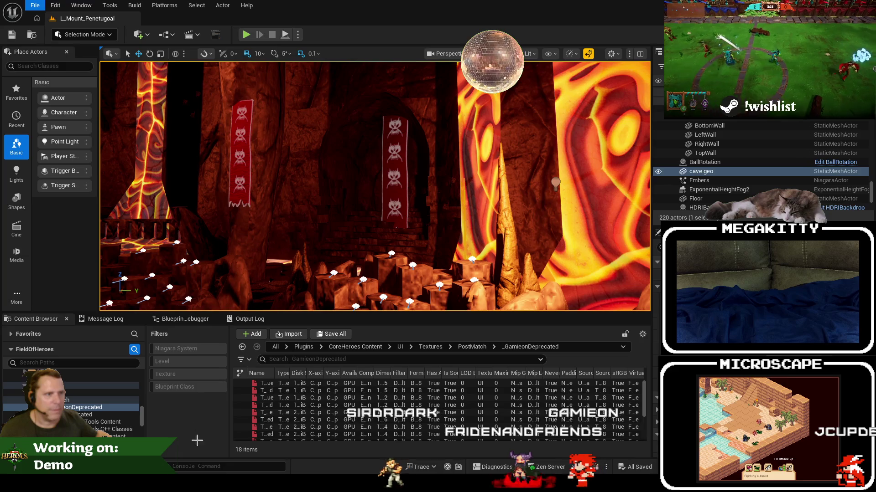
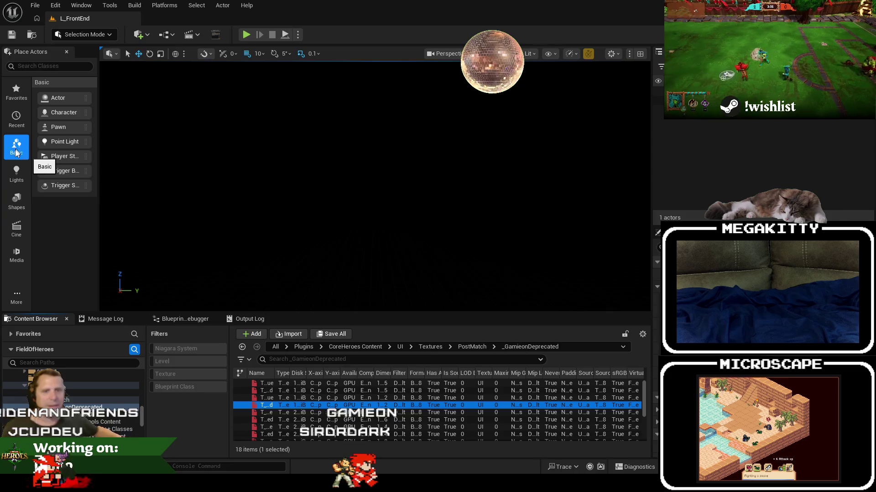
Bring the Brave browser in front of Unreal Editor and start a new tab
click(191, 425)
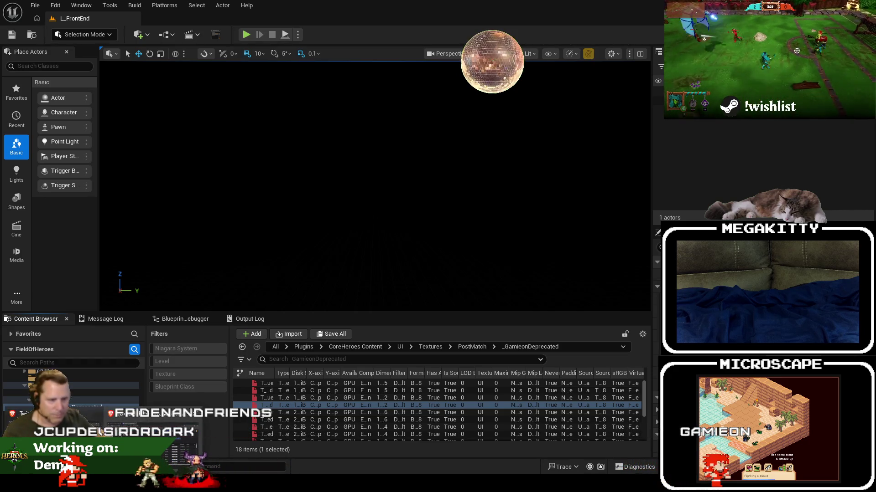
key(alt+Tab)
click(269, 47)
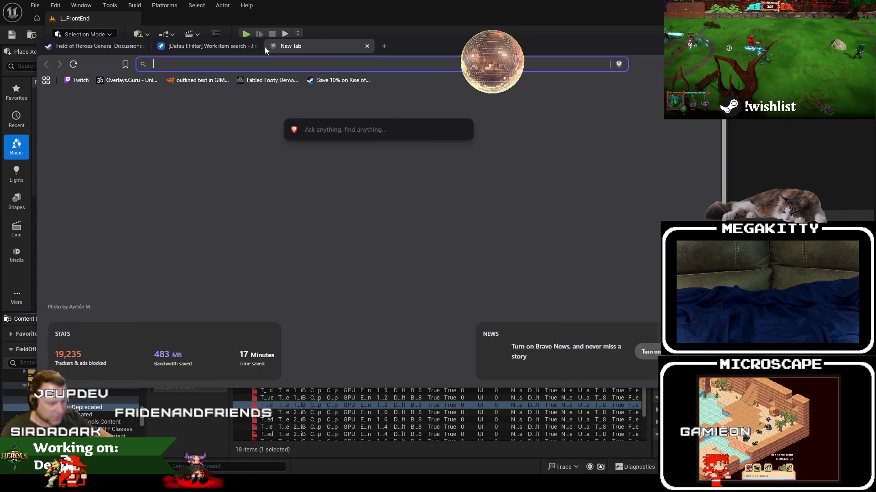
Search 'meta3d studios' and open the Meta 3D Studios website in a maximized window
text(meta3d studios)
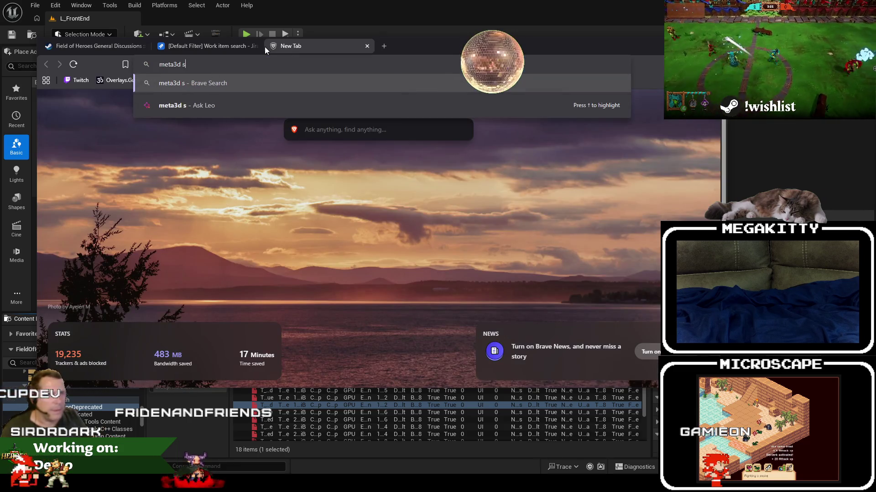
key(Return)
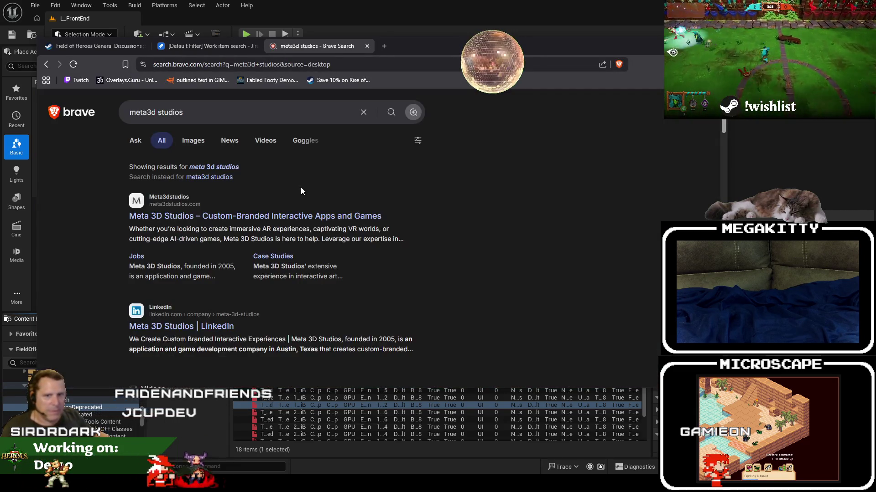
click(255, 218)
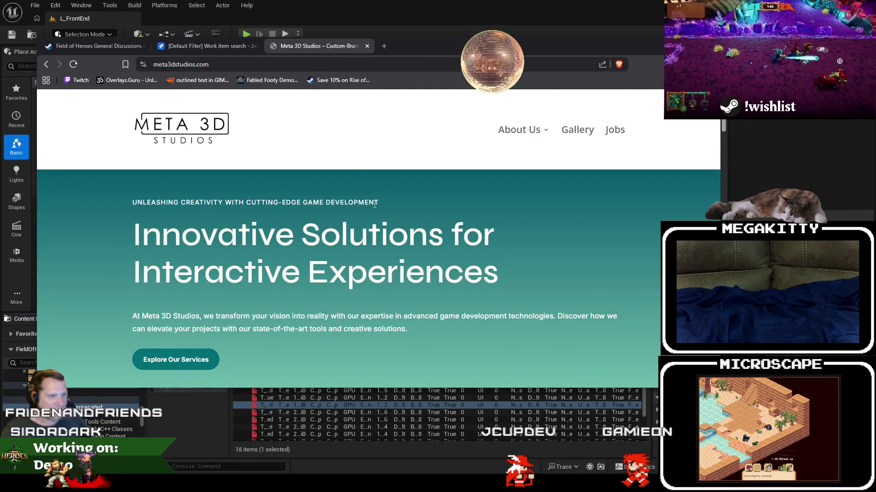
double_click(392, 48)
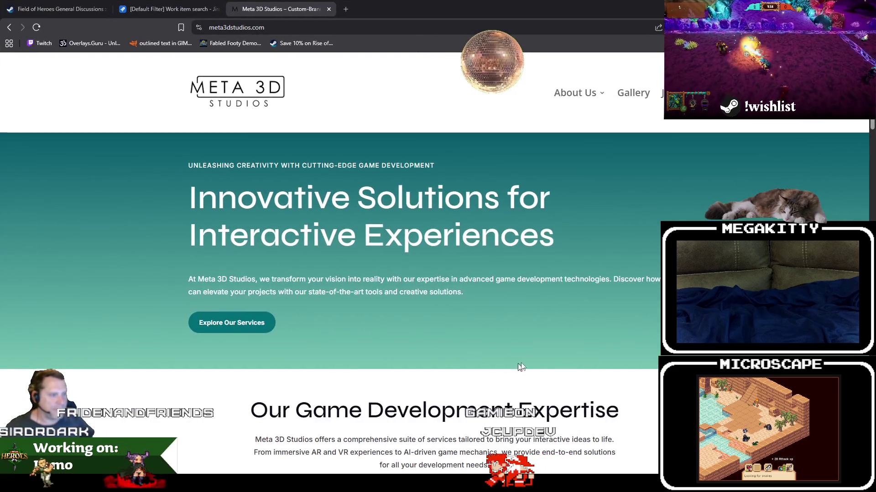
Read down the Meta 3D Studios home page, then return to the top to the About Us menu
scroll(539, 362, down, 4)
scroll(542, 364, down, 2)
scroll(551, 363, down, 10)
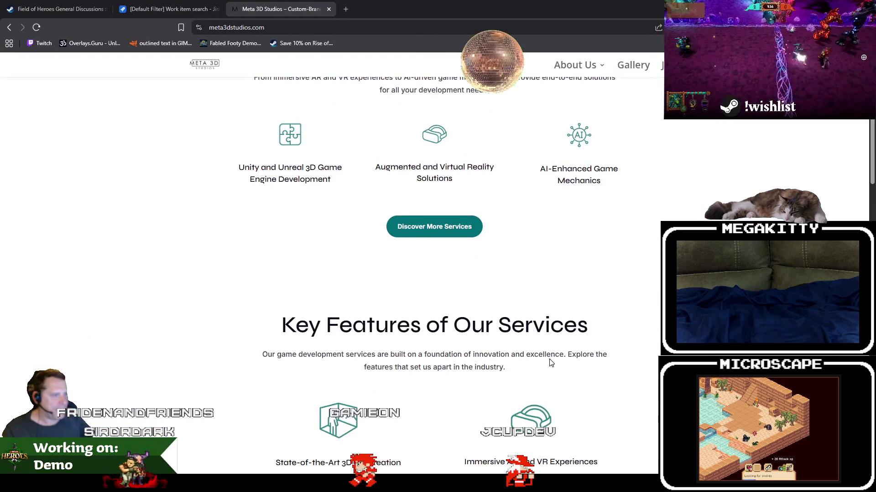
scroll(653, 356, down, 3)
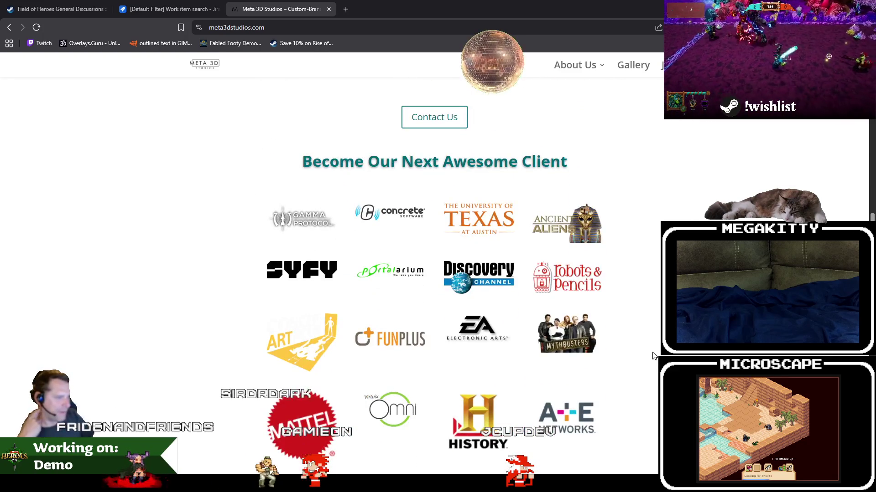
scroll(653, 356, down, 1)
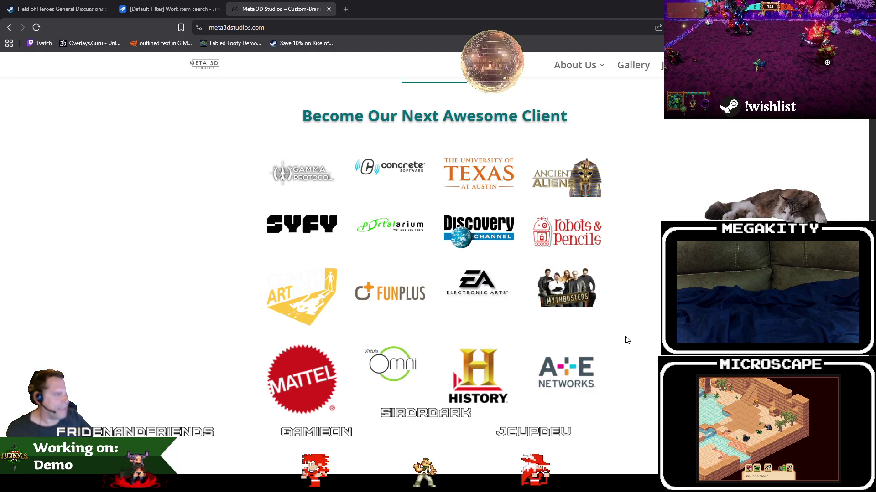
scroll(626, 340, down, 1)
scroll(626, 340, down, 10)
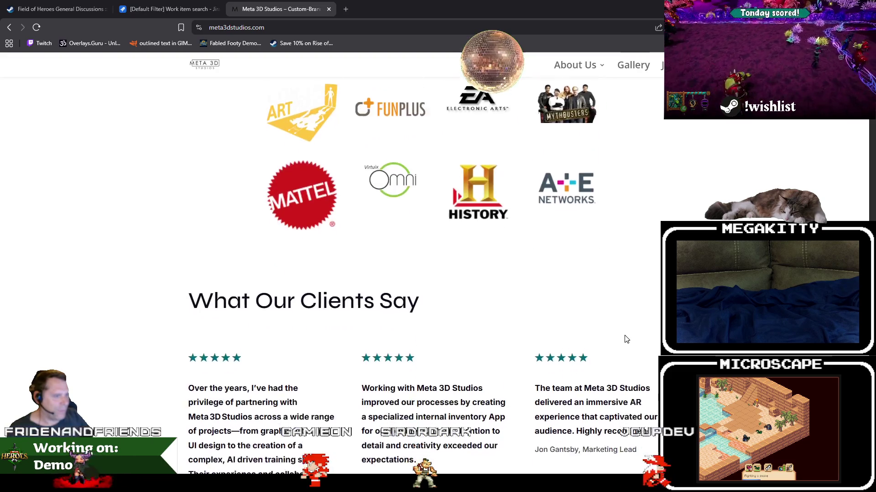
scroll(658, 341, down, 5)
scroll(658, 341, up, 8)
scroll(658, 341, up, 20)
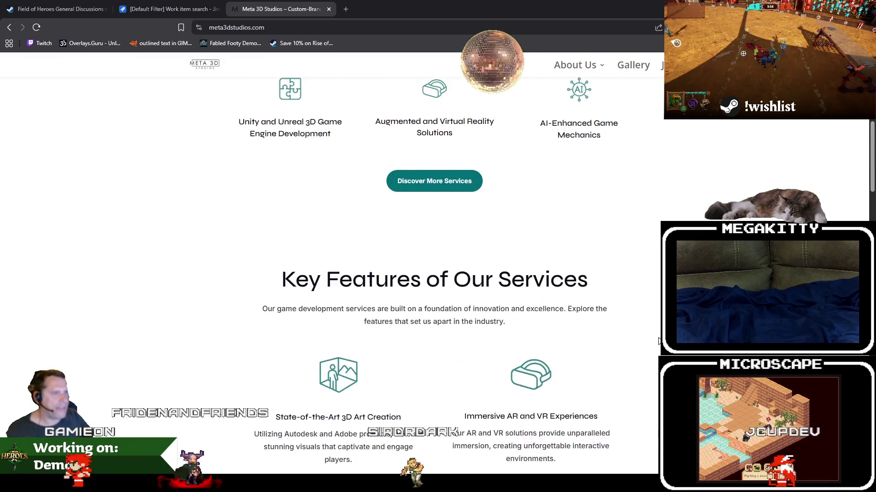
scroll(658, 341, down, 10)
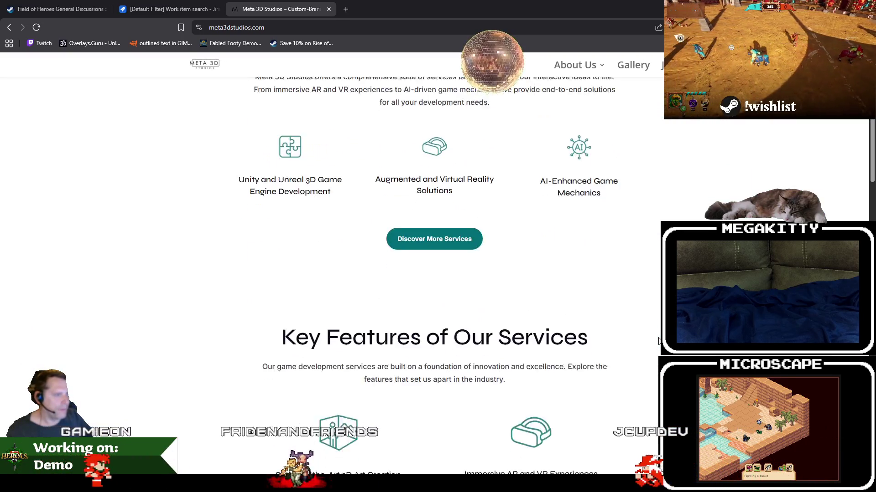
scroll(658, 341, down, 11)
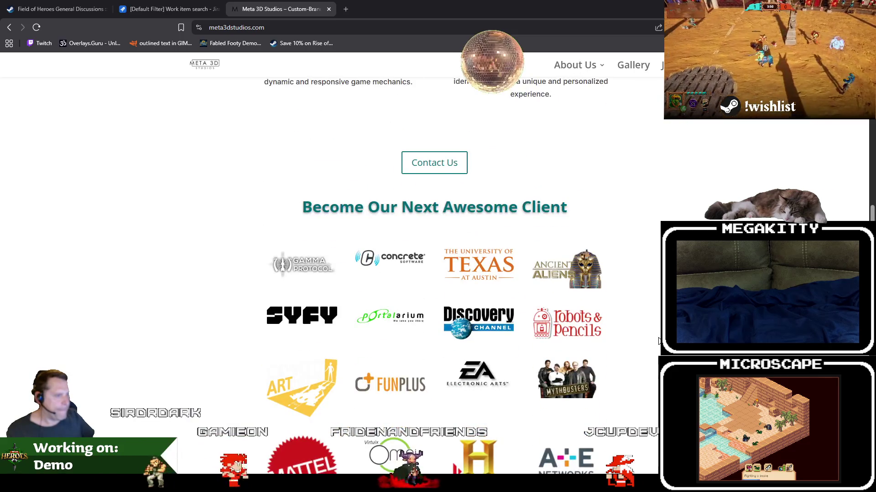
scroll(658, 341, down, 13)
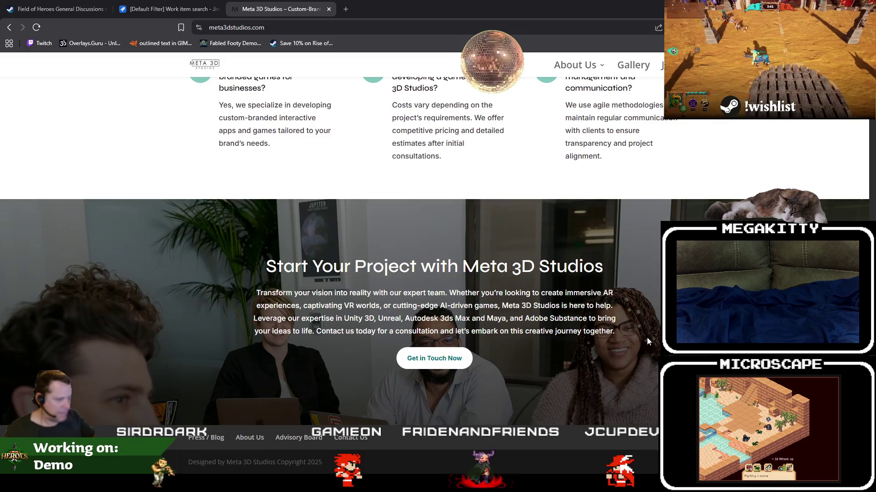
key(Home)
mouse_move(573, 104)
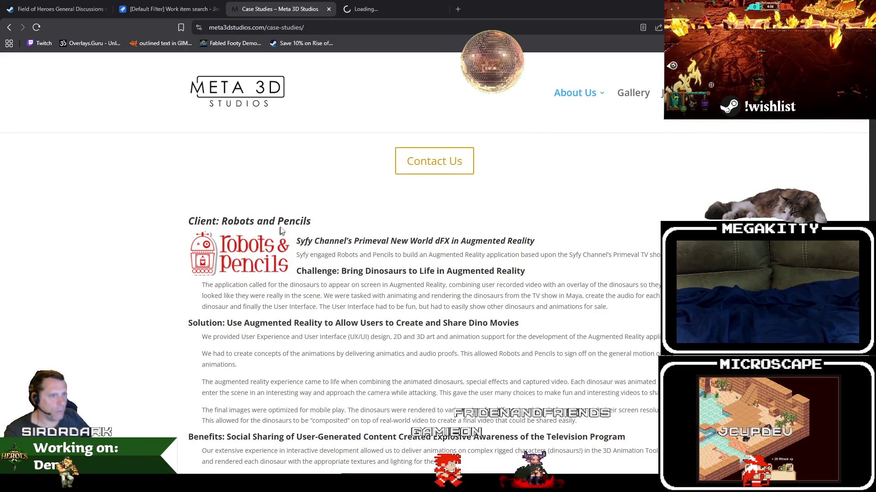
Read through the Case Studies page, then close its tab
scroll(465, 298, down, 4)
scroll(465, 298, down, 3)
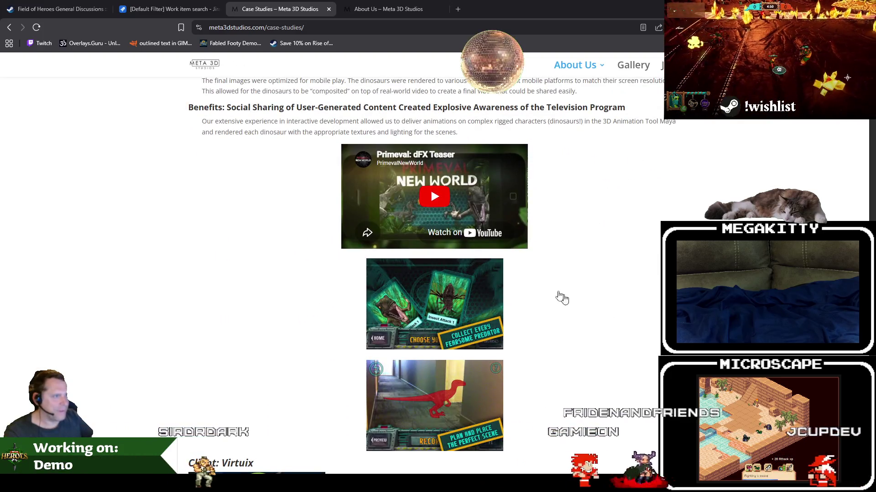
scroll(570, 294, down, 6)
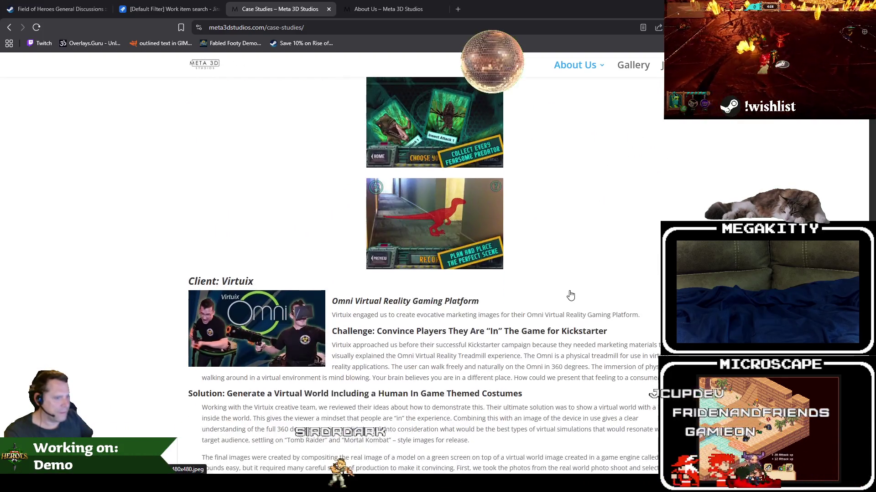
scroll(570, 295, down, 10)
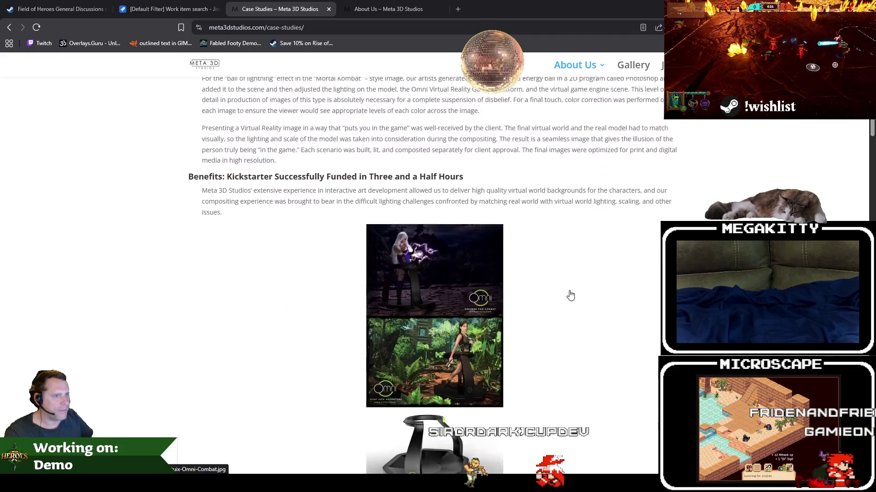
scroll(571, 294, down, 4)
scroll(570, 295, up, 7)
scroll(570, 296, down, 6)
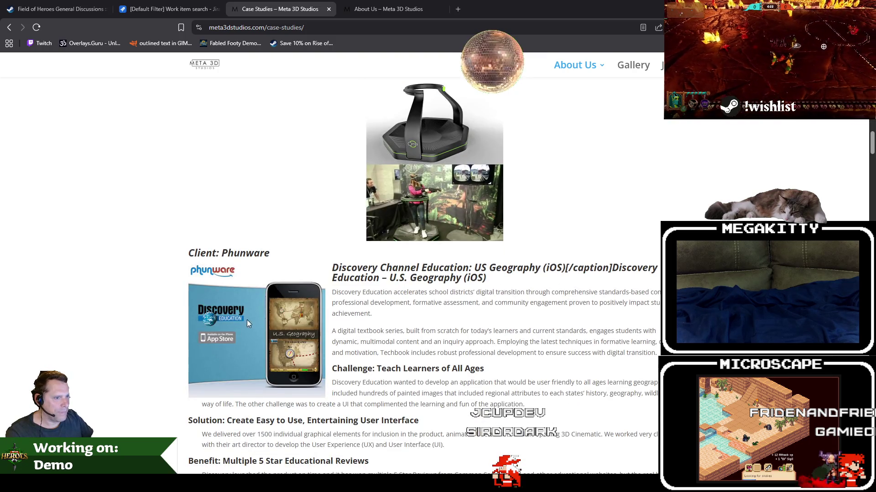
scroll(420, 311, down, 2)
scroll(518, 309, down, 5)
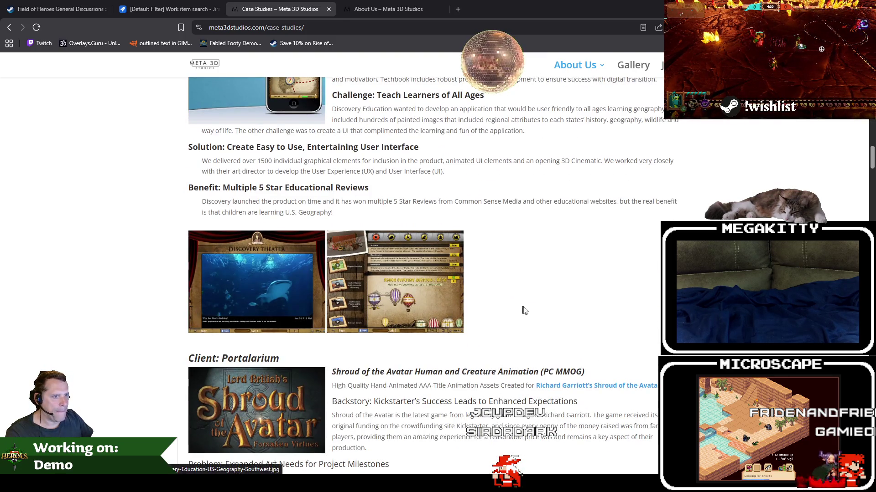
scroll(524, 310, down, 5)
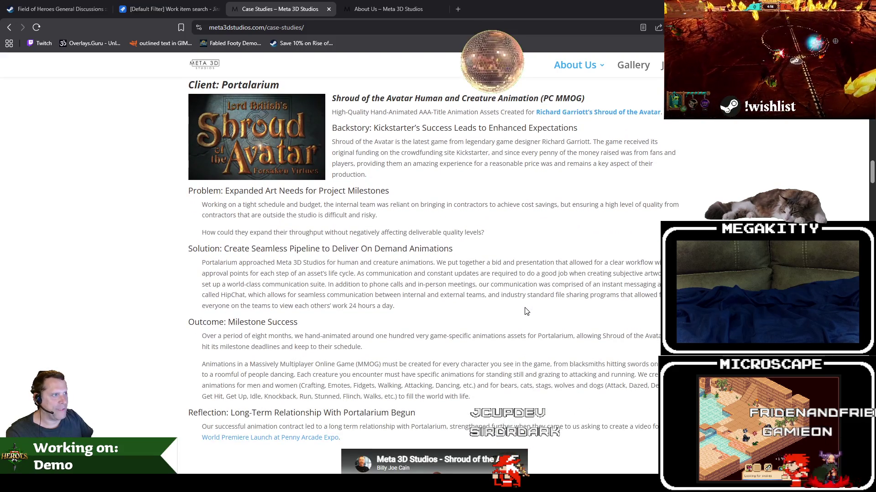
scroll(550, 308, down, 8)
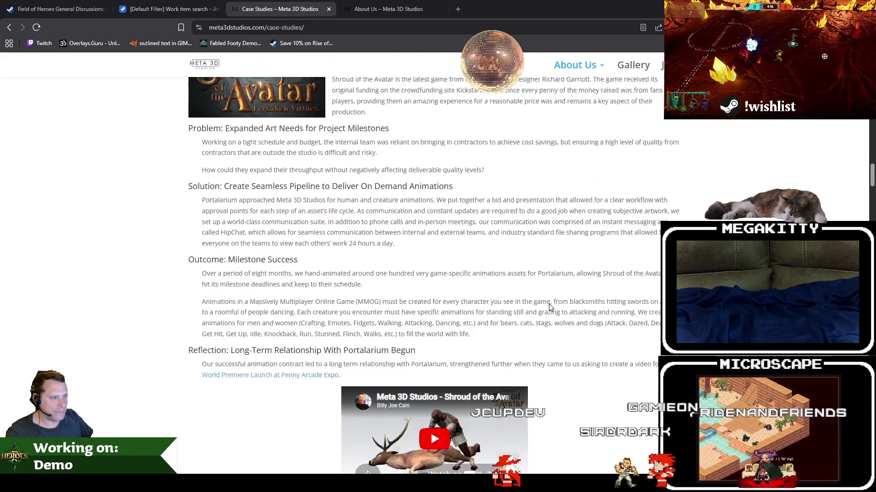
scroll(586, 308, down, 10)
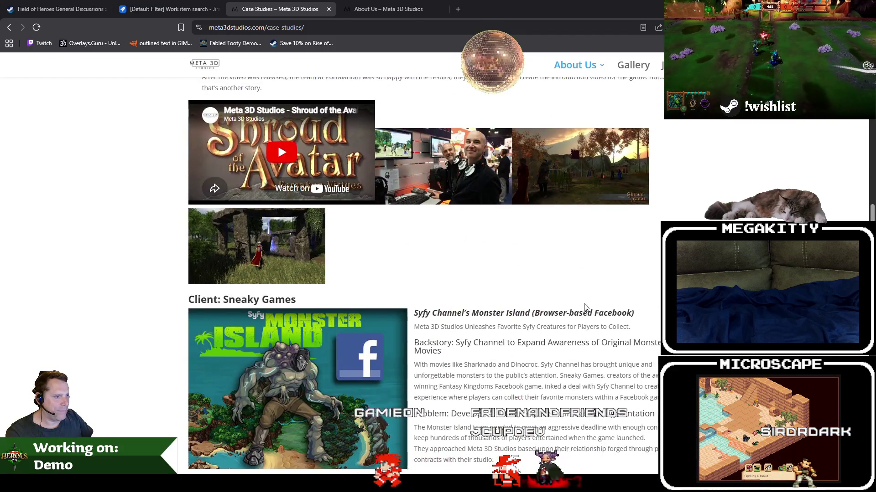
scroll(583, 307, down, 3)
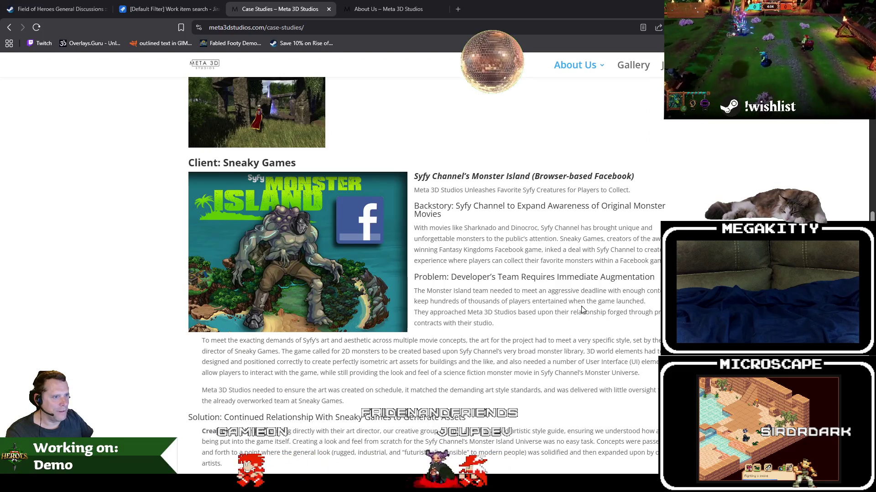
scroll(581, 310, down, 5)
scroll(582, 310, down, 20)
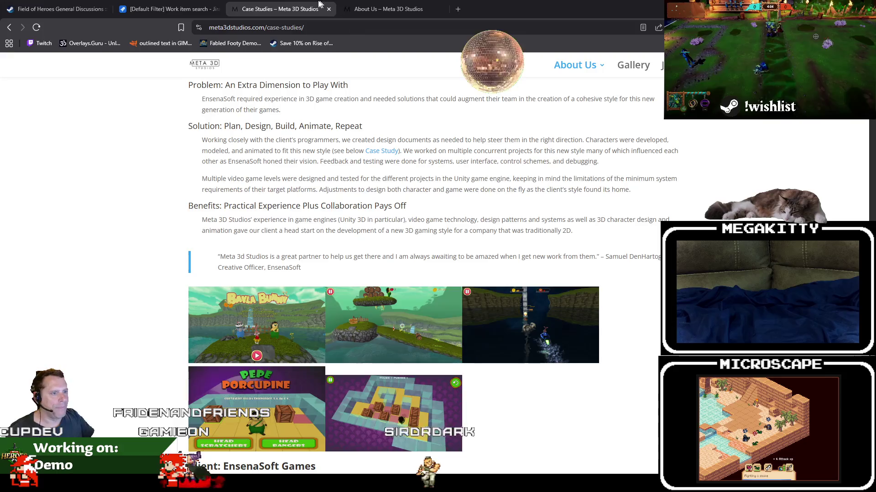
click(326, 10)
Look over the About Us page video, then close that tab too
scroll(365, 205, down, 14)
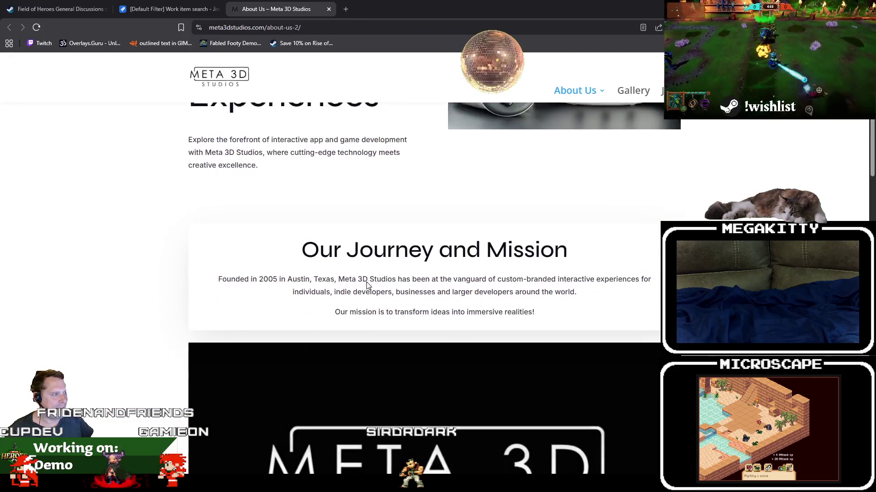
scroll(425, 228, up, 2)
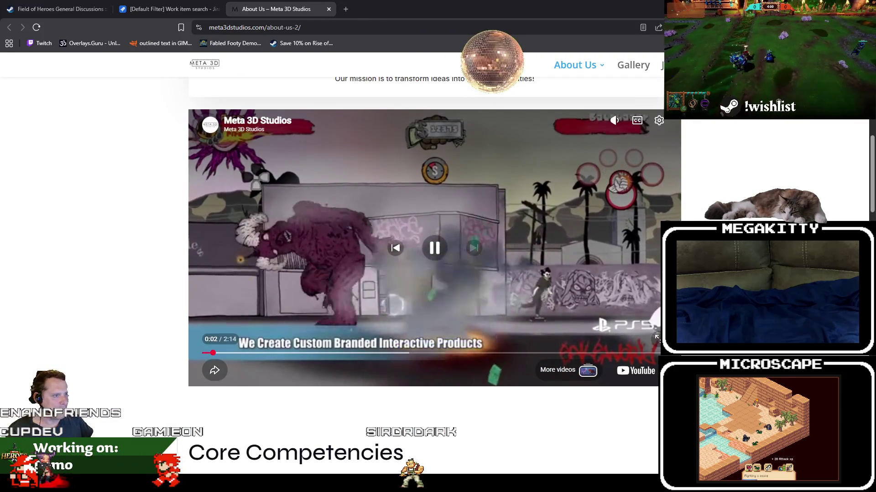
click(329, 9)
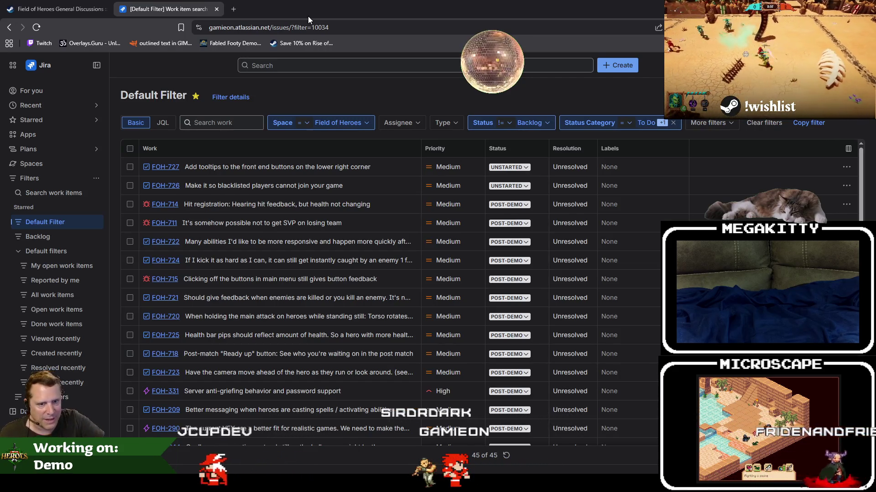
Glance at the Field of Heroes discussions tab, return to the Jira search, then go back to Unreal Editor
click(66, 5)
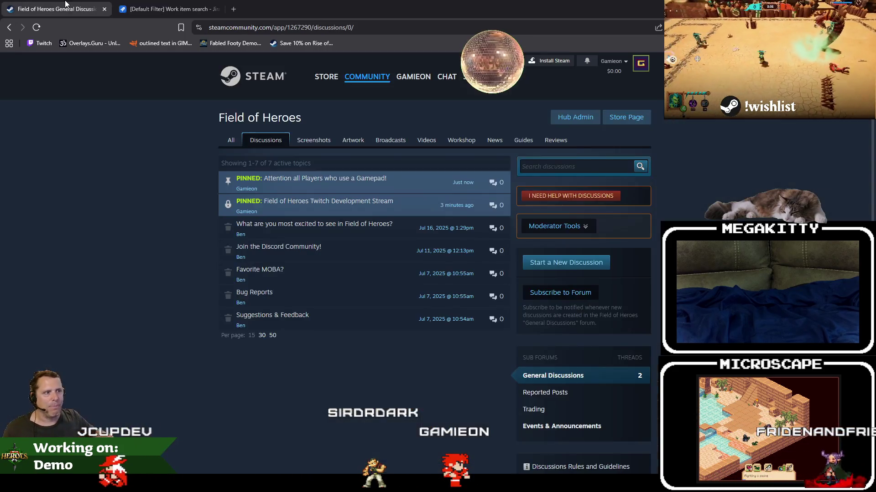
click(160, 4)
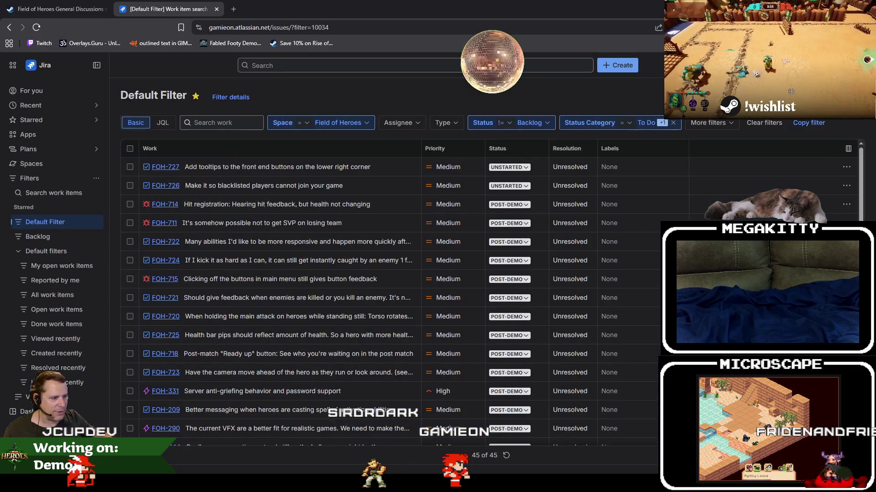
key(alt+Tab)
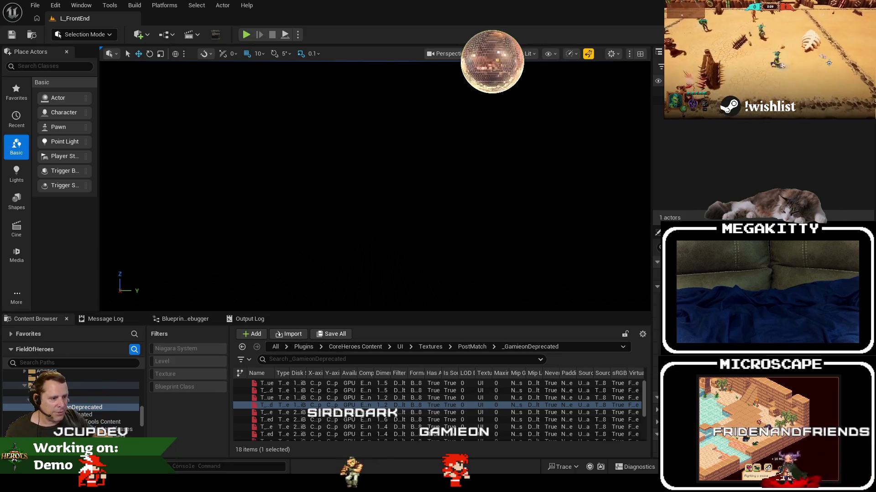
Switch to Visual Studio showing MatchHeroPawnComponent.cpp
key(alt+Tab)
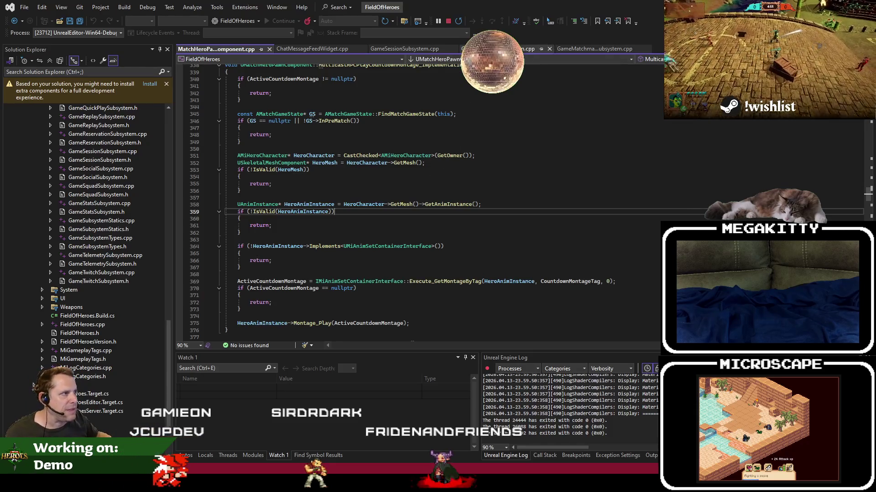
Read through GameInvitationSubsystem.cpp, then return to the Jira Default Filter list in Brave
key(ctrl+Tab)
key(Up)
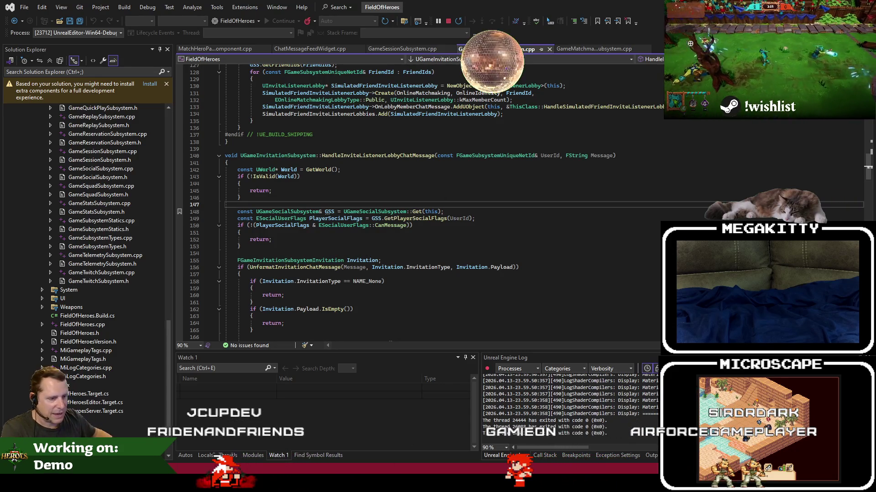
key(alt+Tab)
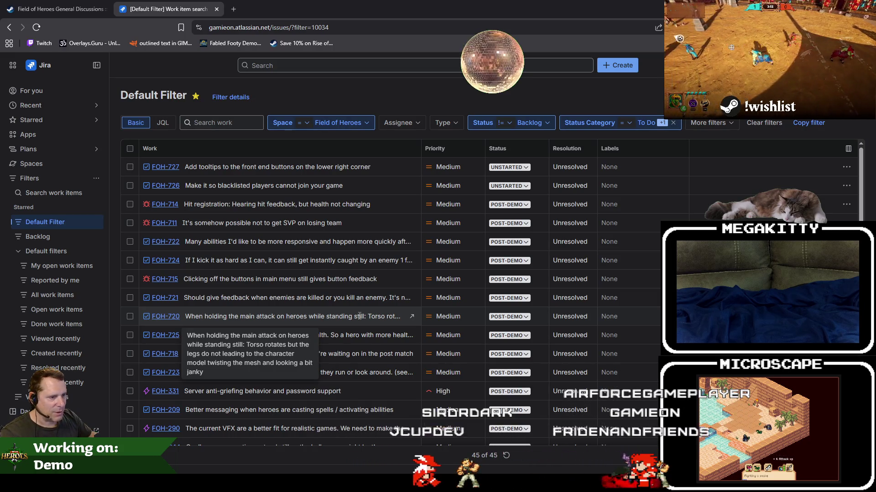
Open FOH-720, the torso-rotating-without-legs issue, in a new tab, then return to Unreal Editor
click(169, 320)
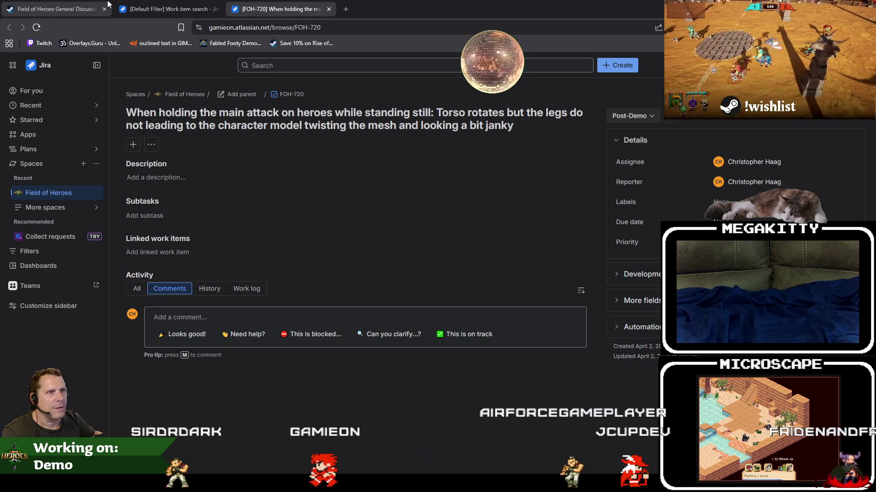
key(alt+Tab)
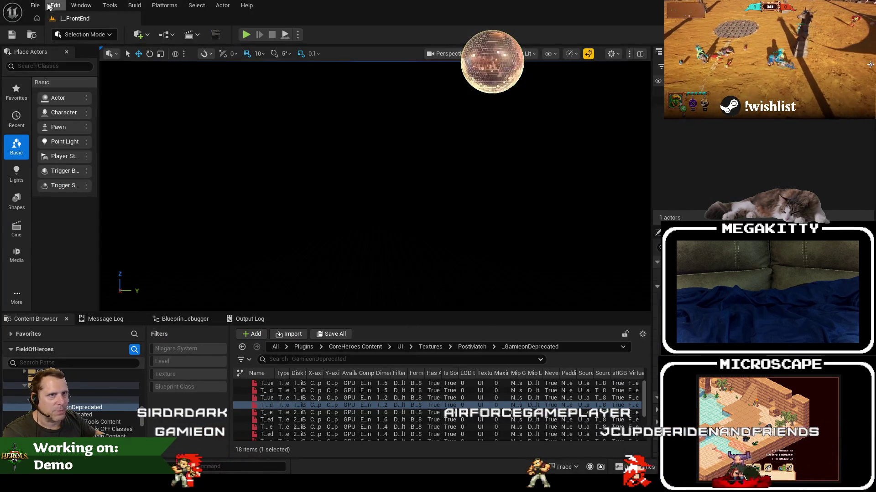
Load L_DangerRoom_Empty from Recent Levels and start a play-in-editor session
click(35, 5)
mouse_move(129, 73)
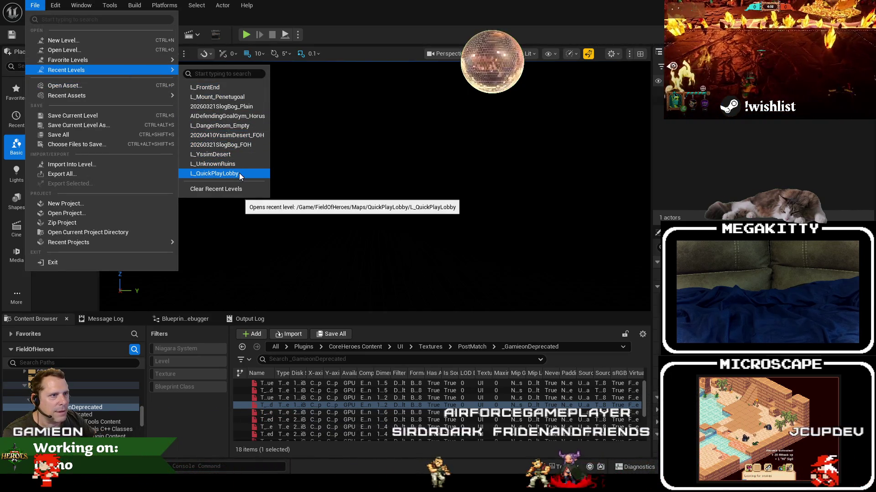
click(243, 125)
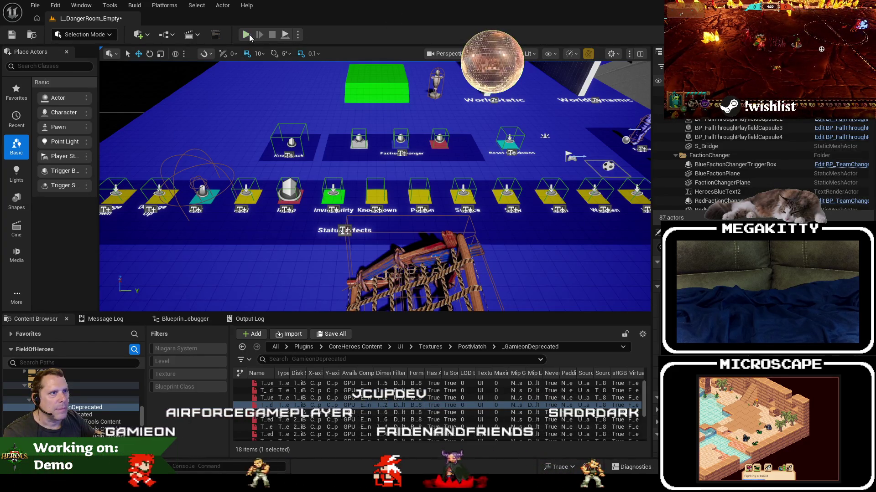
click(246, 35)
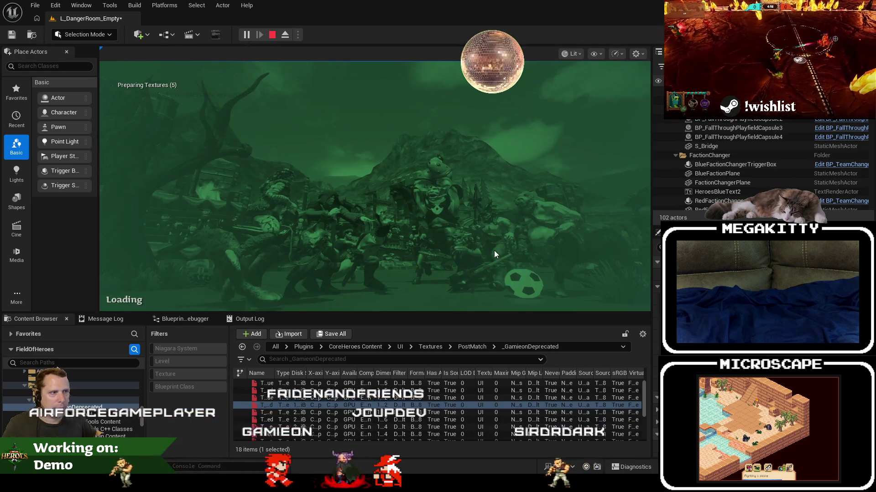
key(w)
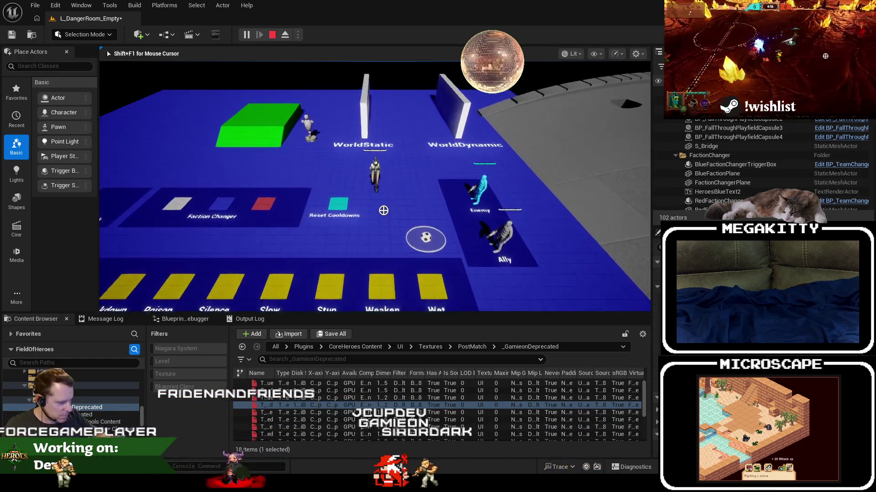
key(F11)
key(a)
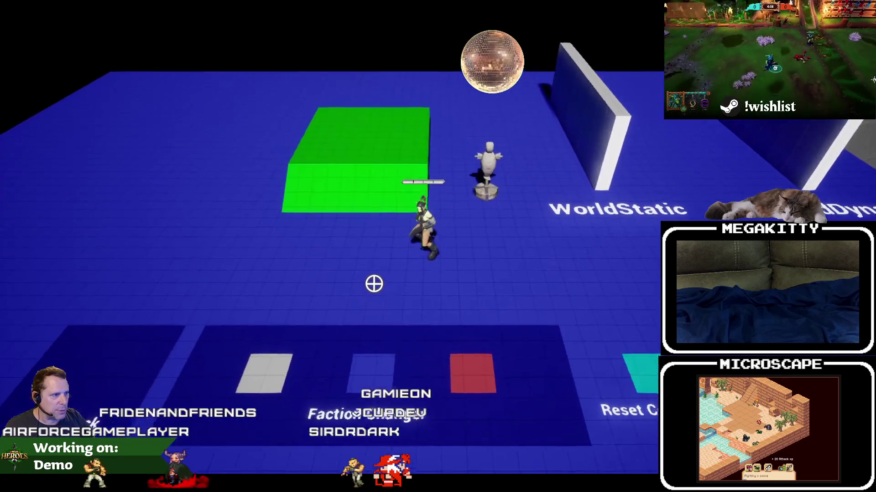
click(437, 302)
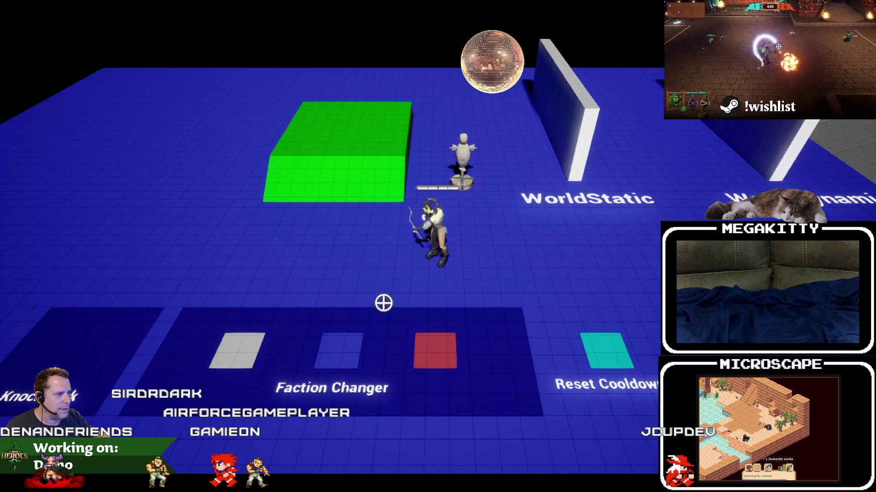
key(Escape)
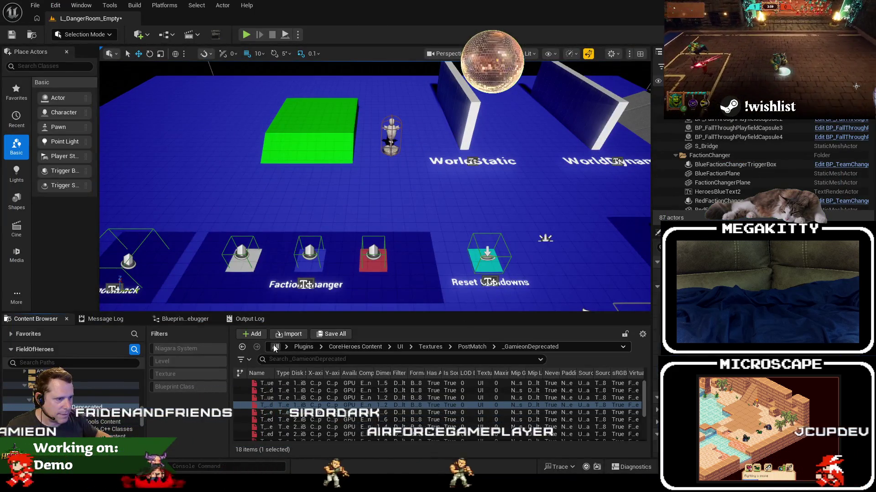
Search all content for 'abp_dodger' and open the ABP_Dodger animation blueprint
click(275, 347)
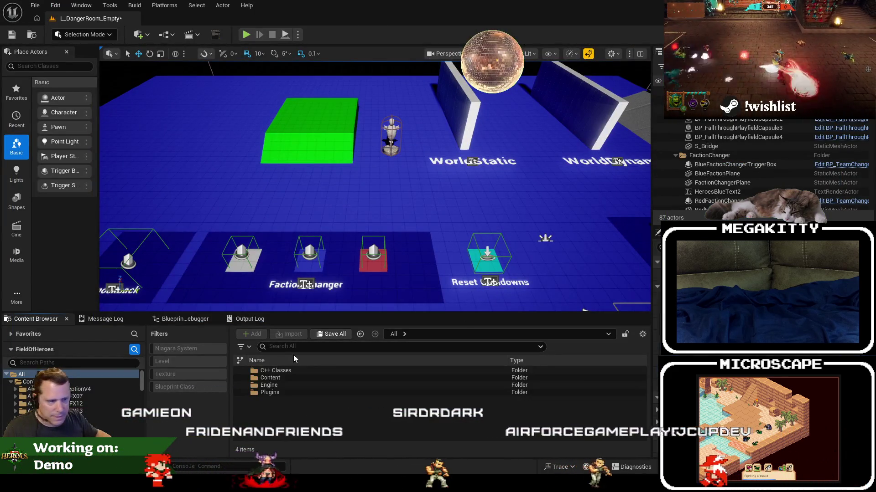
text(abp_dodger)
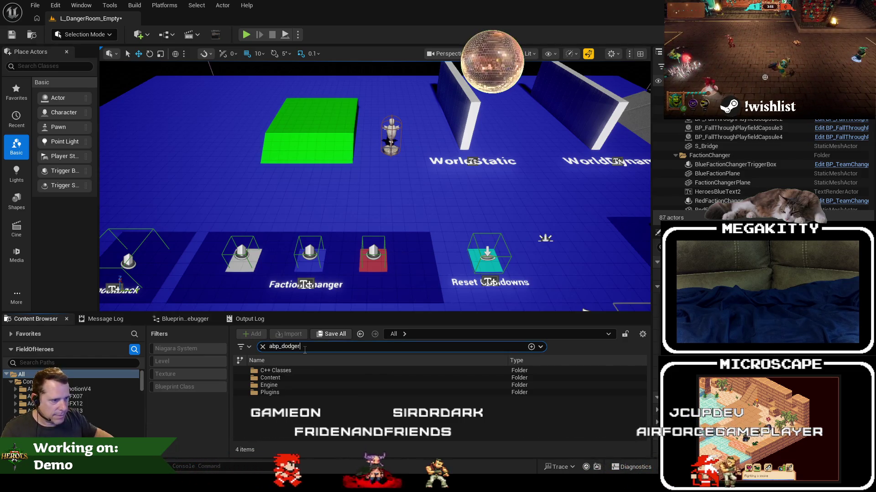
click(290, 369)
double_click(291, 369)
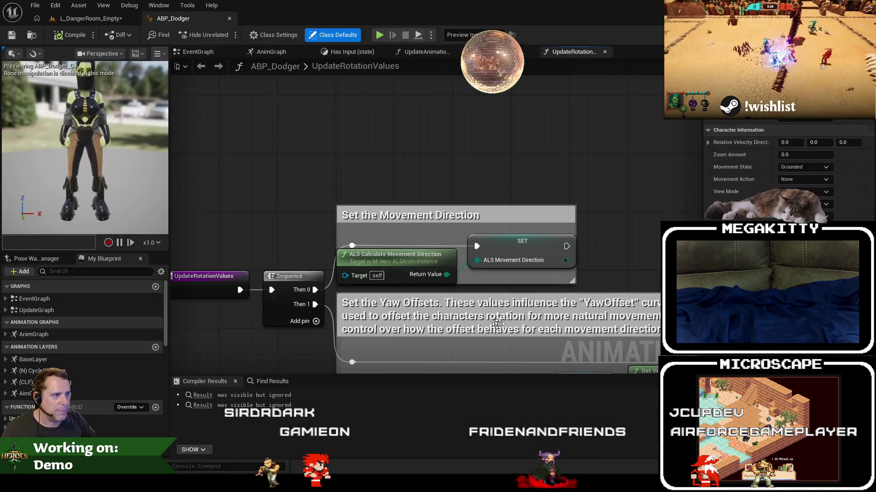
Open ABP_Dodger's AnimGraph from the My Blueprint panel
click(258, 53)
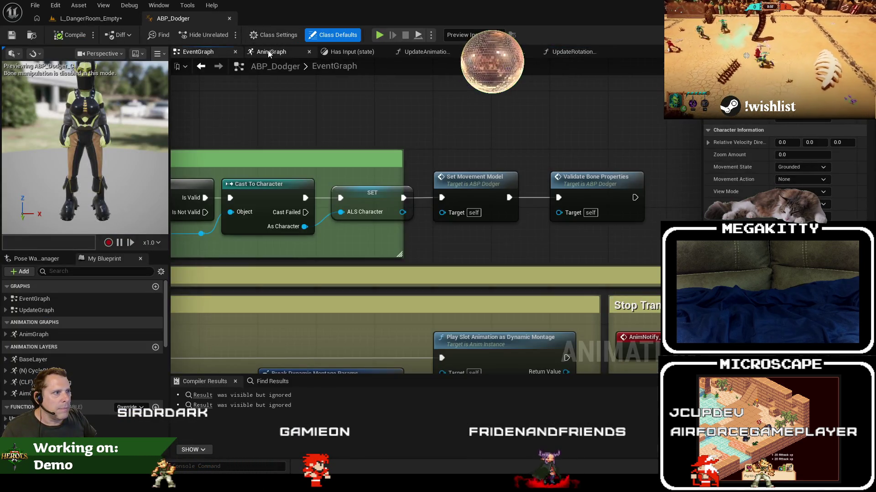
scroll(314, 123, down, 2)
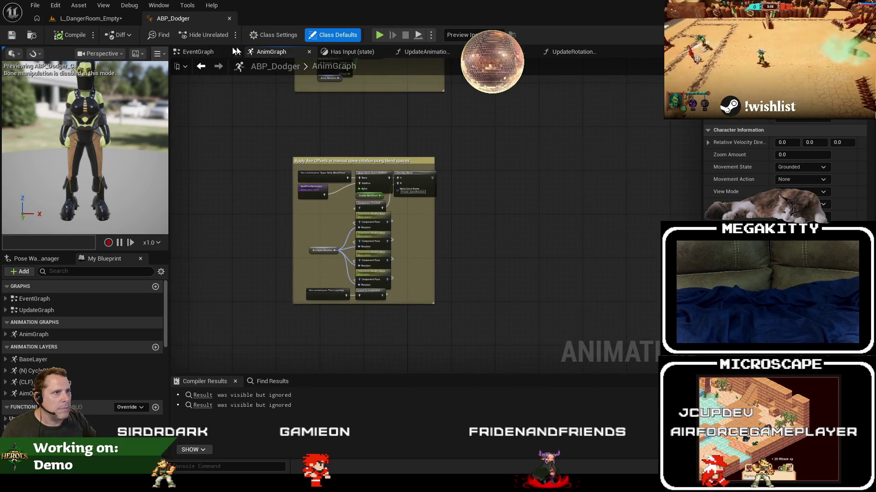
click(199, 52)
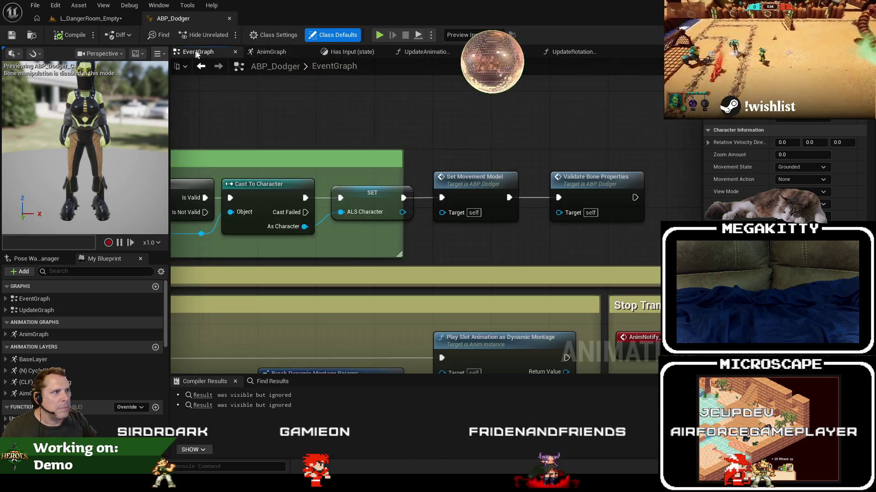
double_click(36, 335)
scroll(422, 260, down, 1)
scroll(423, 260, up, 5)
Pan across the AnimGraph: Aim Offsets, Apply Stun, Hit Reacts, Foot IK, Ragdoll, Blend Poses, Output Pose
drag(580, 270, 434, 260)
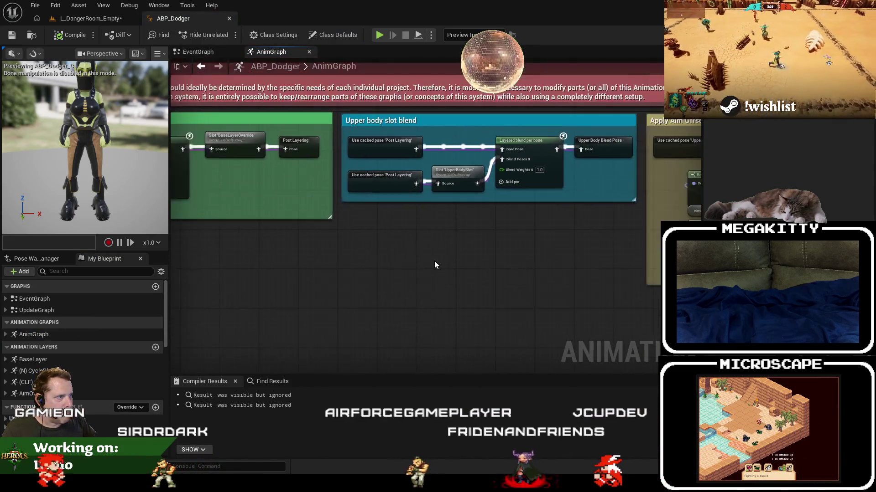
scroll(550, 286, down, 2)
drag(550, 286, 316, 272)
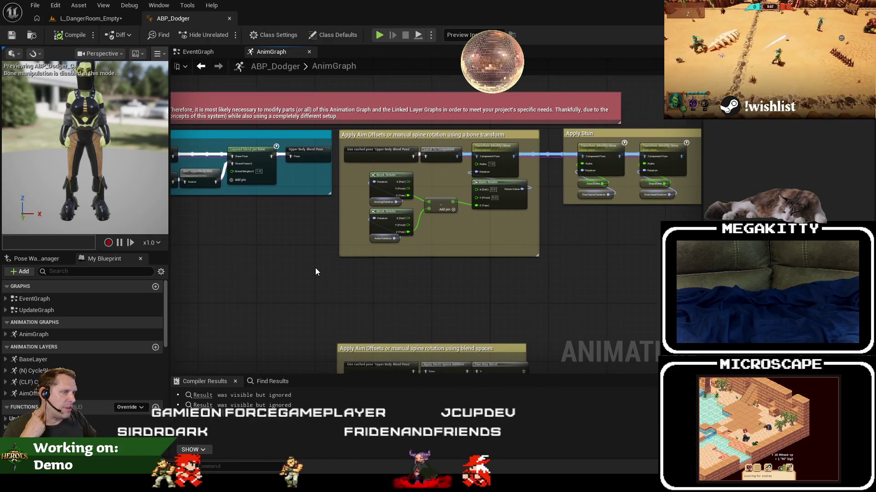
drag(571, 267, 264, 275)
drag(486, 301, 342, 299)
drag(410, 302, 362, 303)
drag(488, 301, 318, 300)
drag(569, 290, 338, 296)
scroll(339, 296, down, 5)
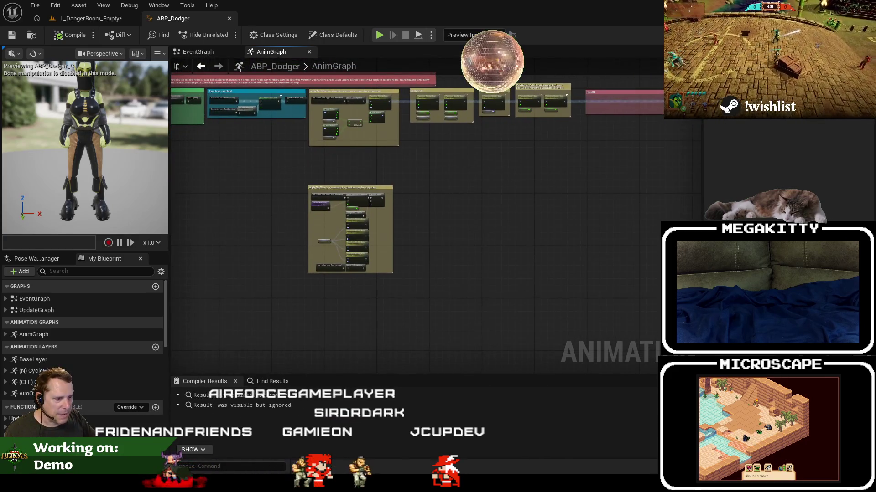
Check the MiHeroALSAnimInstance.h header in Visual Studio, then return to the ABP_Dodger AnimGraph
mouse_move(192, 484)
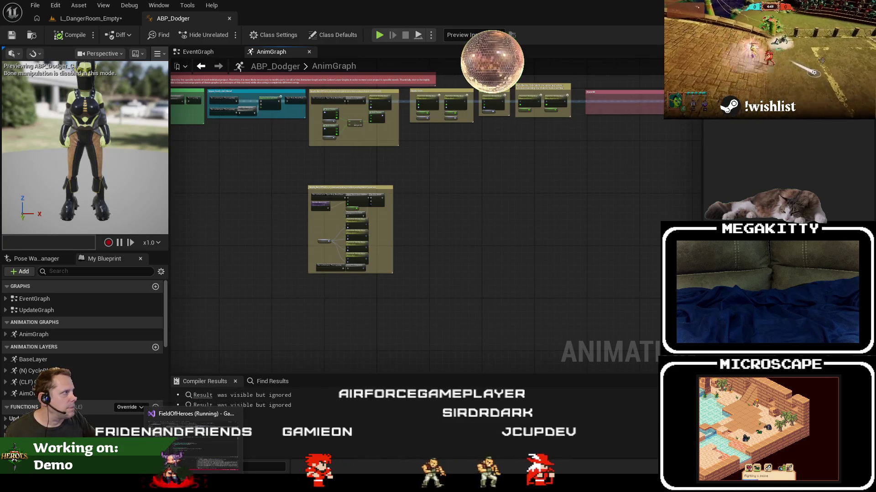
click(193, 443)
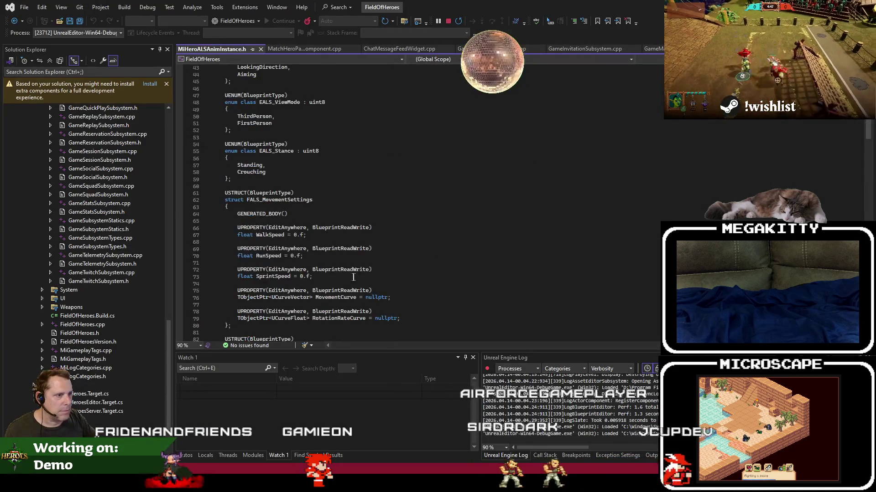
scroll(353, 277, down, 20)
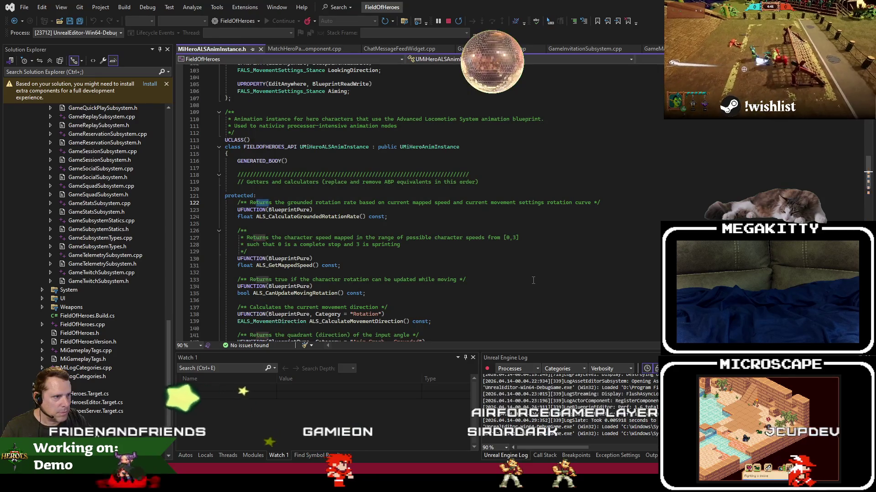
scroll(533, 280, down, 10)
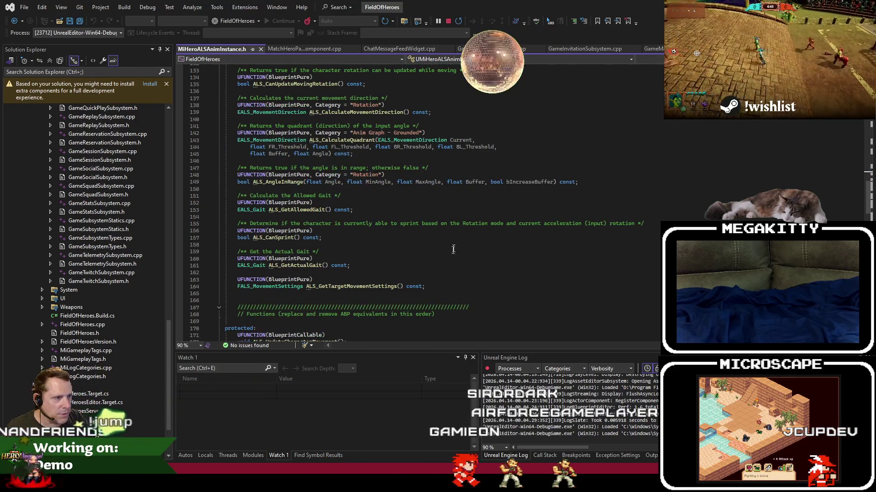
key(alt+Tab)
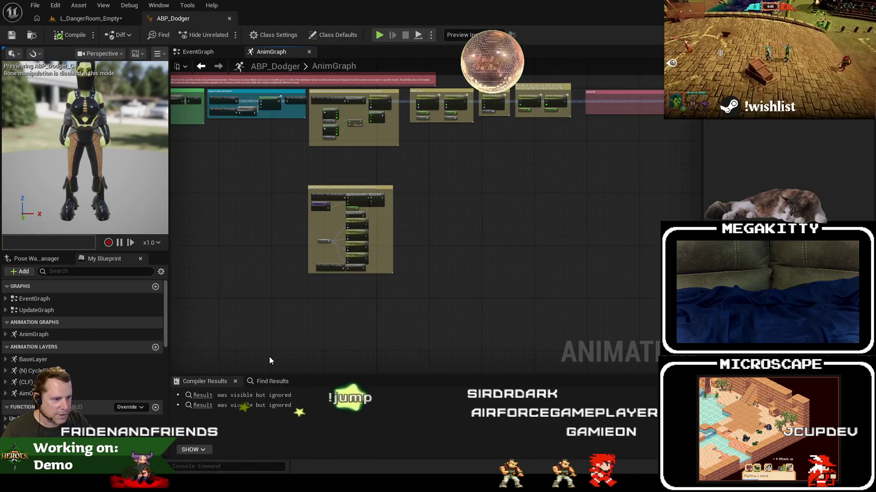
Search the blueprint for 'turninplace', open CanTurnInPlace, and breakpoint its Return Node
text(turninplace)
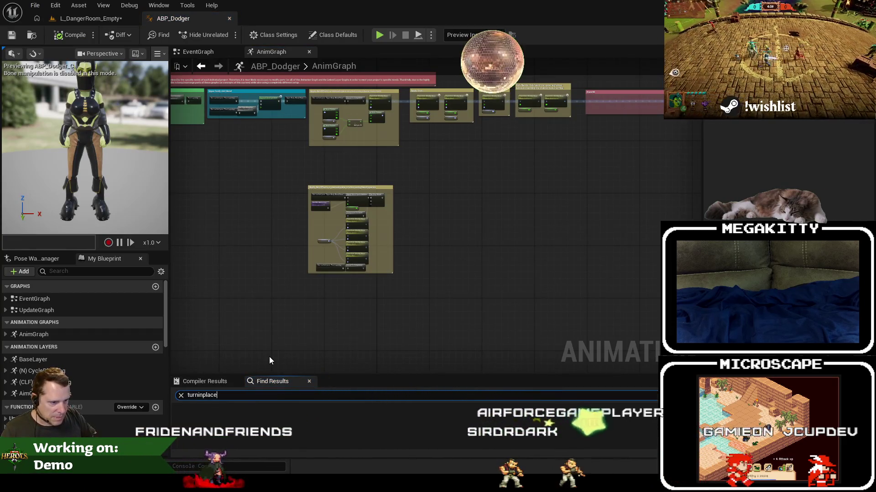
key(Return)
scroll(259, 442, down, 2)
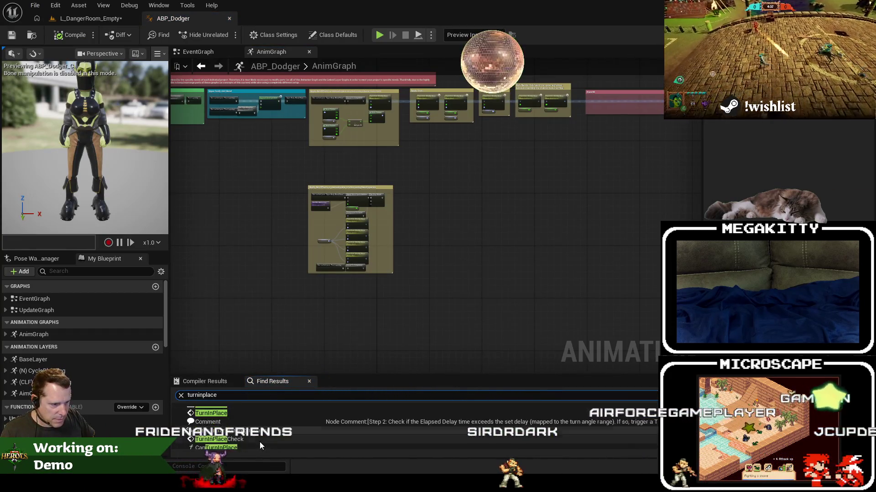
scroll(259, 442, up, 2)
click(234, 419)
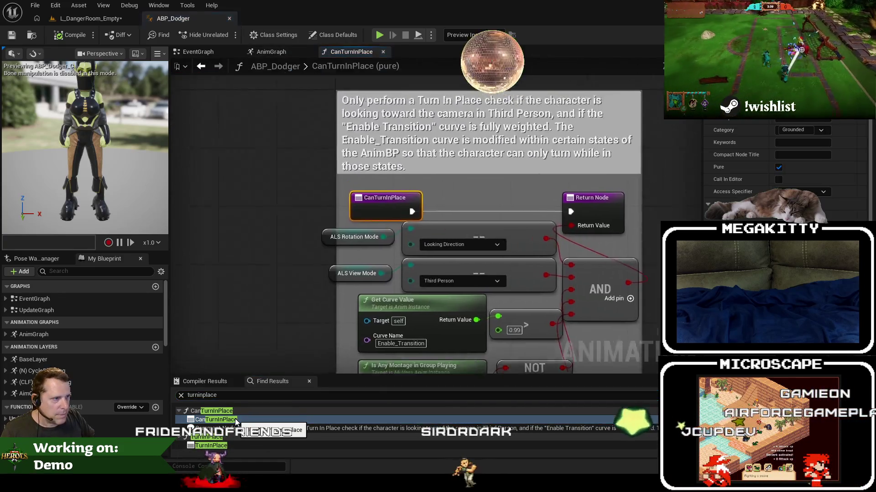
click(543, 151)
click(123, 19)
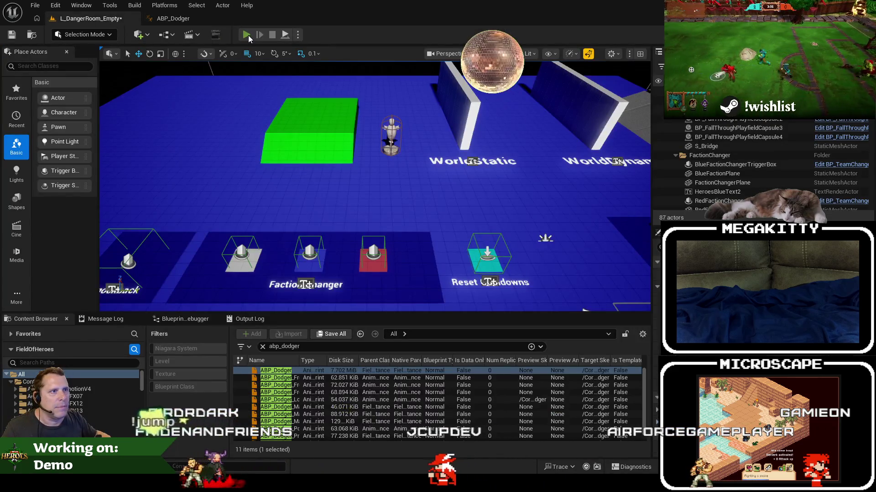
Play the level and debug the spawned Dodger's ABP_Dodger instance, reading pin values at the breakpoint
click(248, 35)
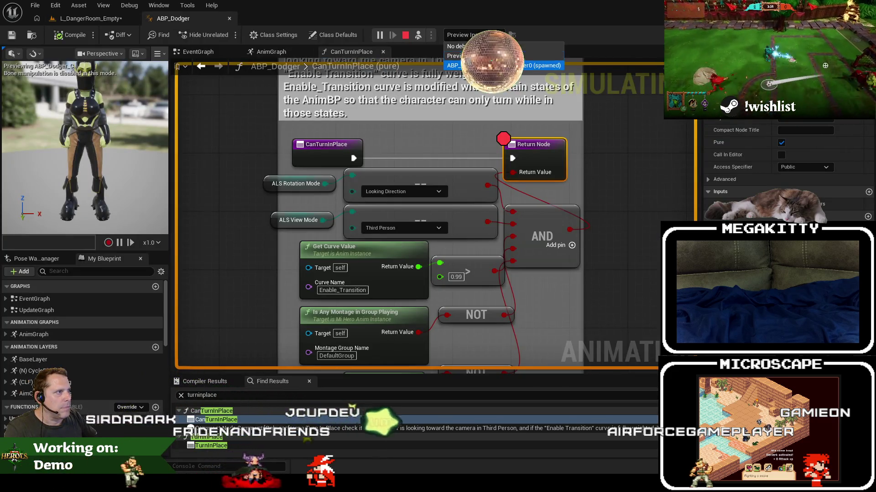
click(493, 65)
mouse_move(419, 232)
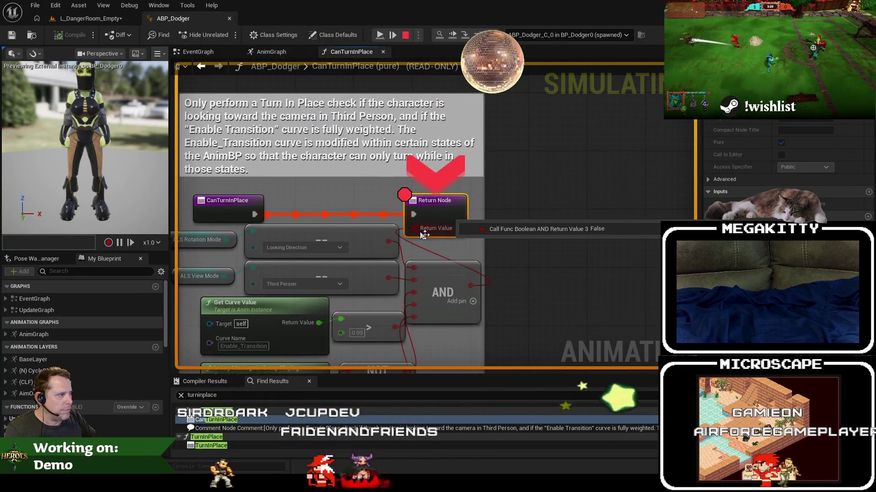
mouse_move(469, 284)
mouse_move(291, 180)
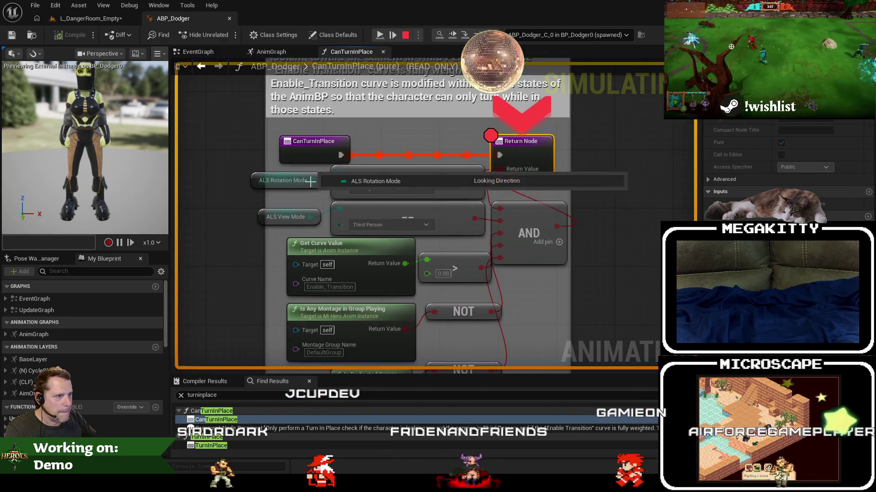
Pan down and select the Get Curve Value and > comparison nodes
mouse_move(292, 231)
mouse_down()
mouse_move(331, 197)
mouse_move(342, 259)
mouse_up()
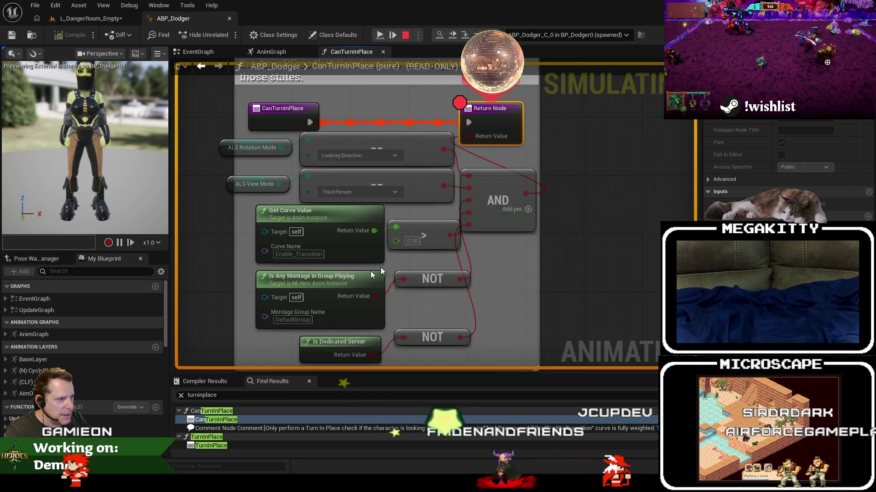
mouse_move(353, 296)
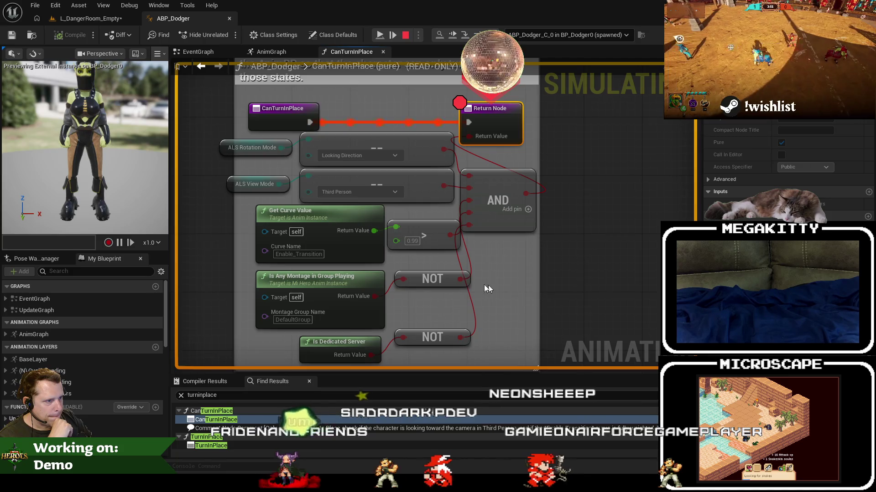
mouse_move(427, 261)
mouse_down()
mouse_move(328, 232)
mouse_move(334, 211)
mouse_up()
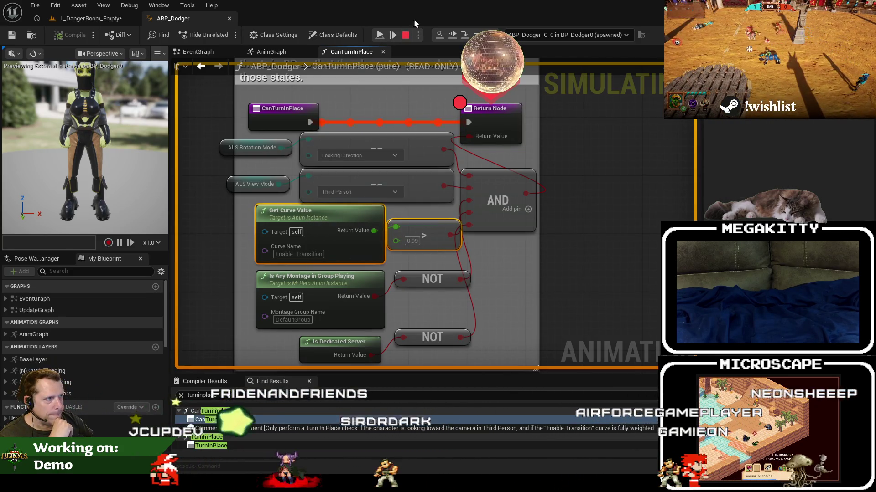
Stop the playtest and move the curve check and montage NOT nodes to the left
click(405, 35)
drag(415, 224, 343, 225)
drag(416, 310, 258, 271)
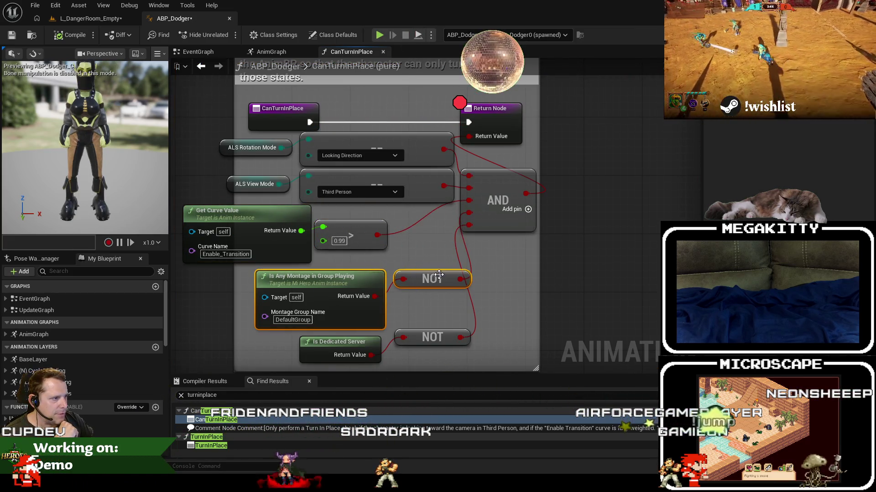
drag(438, 274, 374, 275)
Break the NOT result's link to the AND node's fourth input, then replay the level
right_click(468, 213)
click(522, 232)
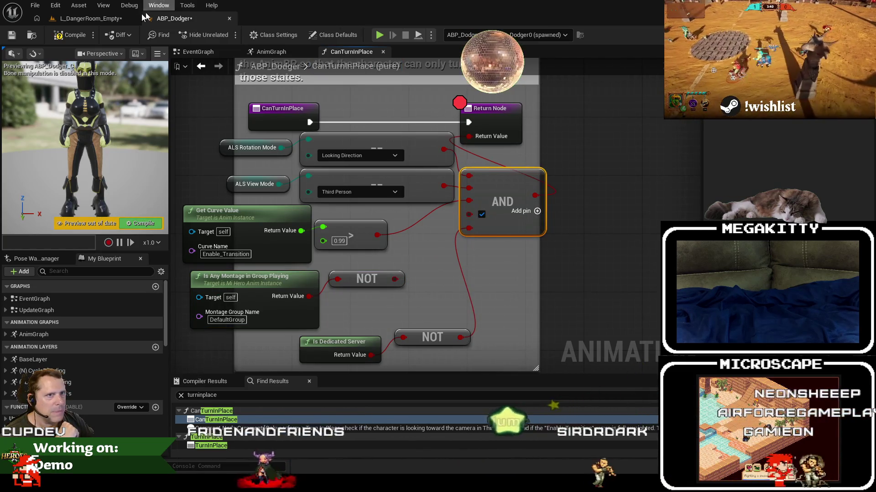
click(91, 18)
click(173, 19)
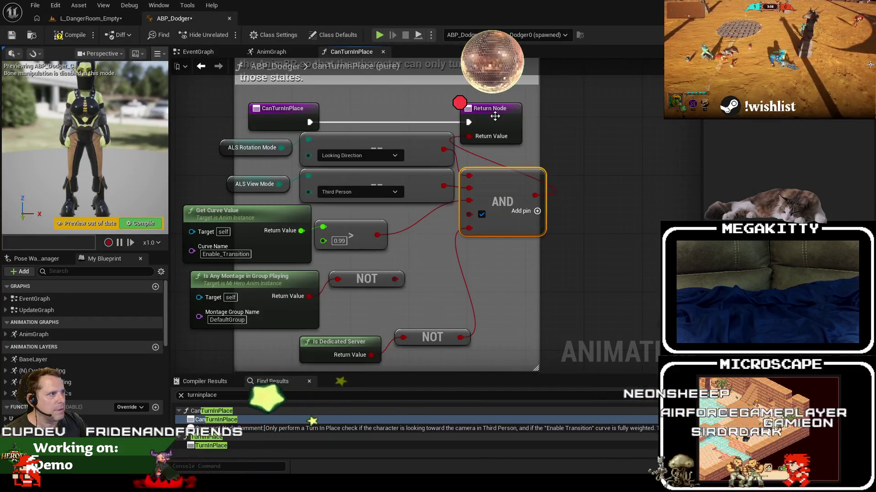
click(91, 18)
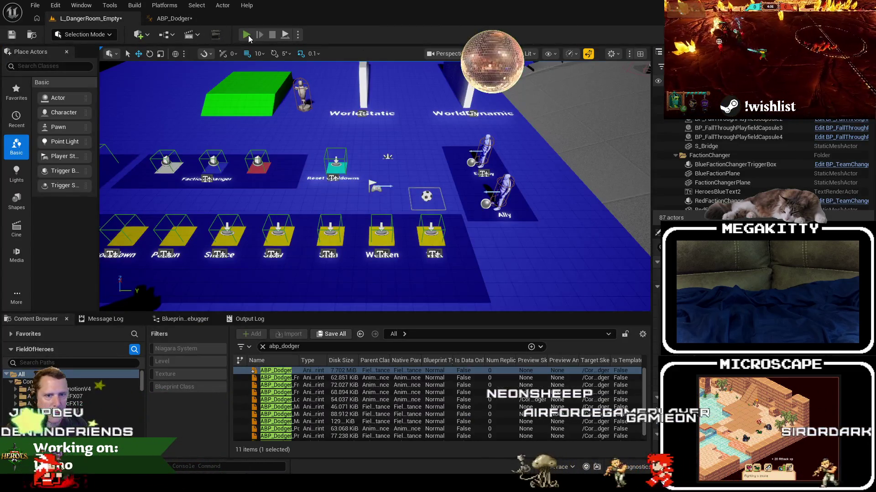
click(246, 35)
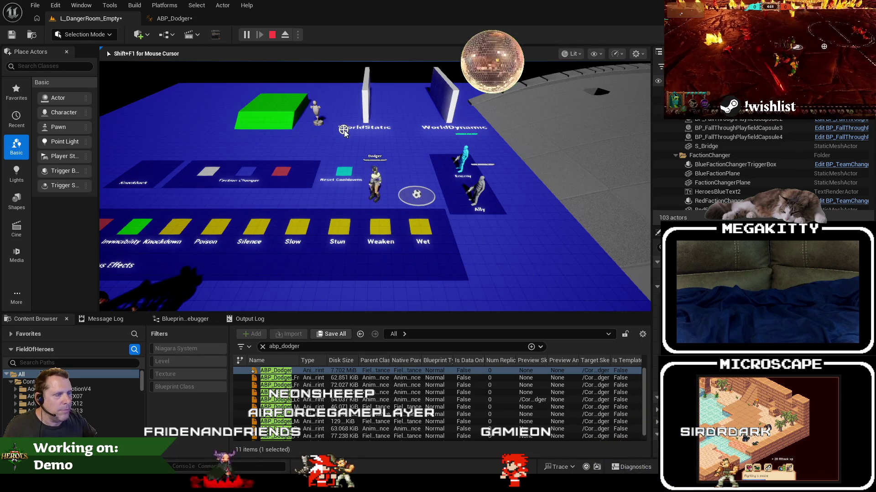
Stop the playtest and rewire the NOT output into the AND node's lower input
key(Escape)
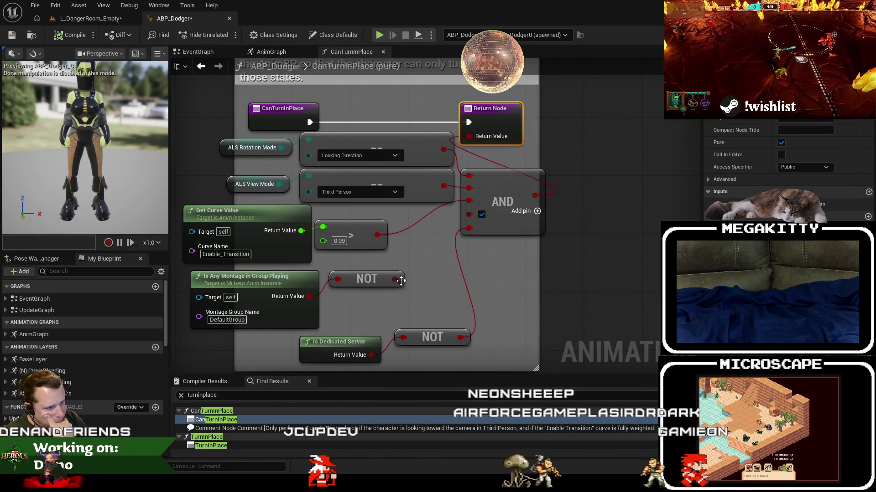
drag(395, 279, 473, 215)
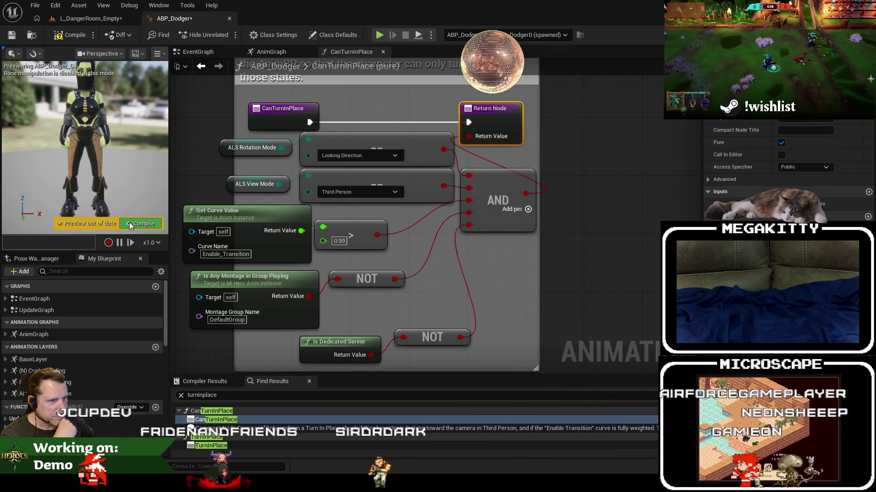
click(32, 37)
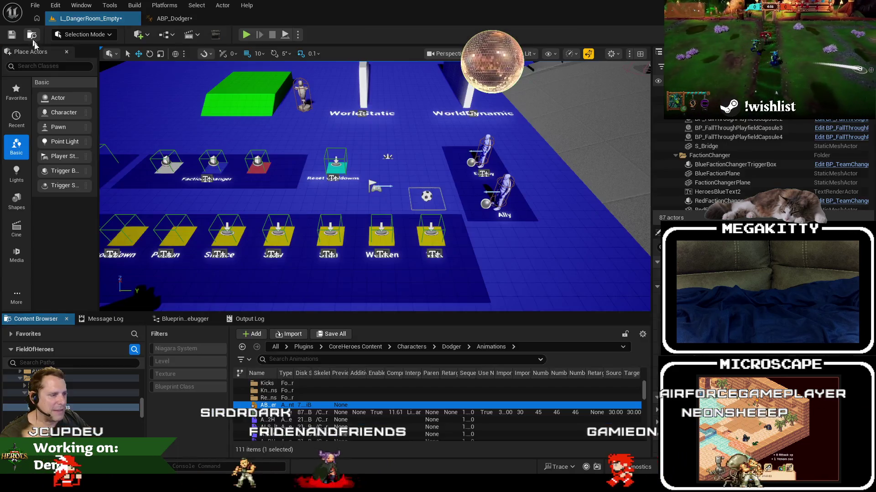
Enlarge the Content Browser, go to Dodger's Bow Animations folder, and open AM_Dodger_Shooting_Arrow
drag(374, 312, 371, 295)
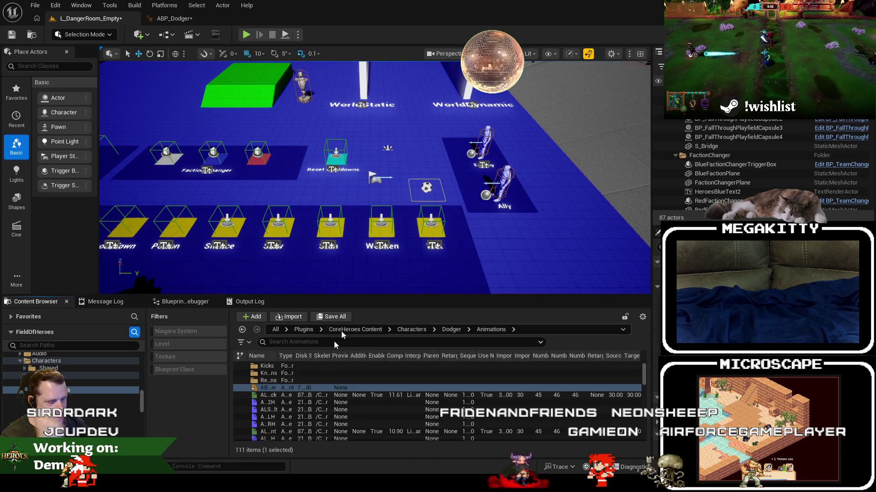
click(163, 20)
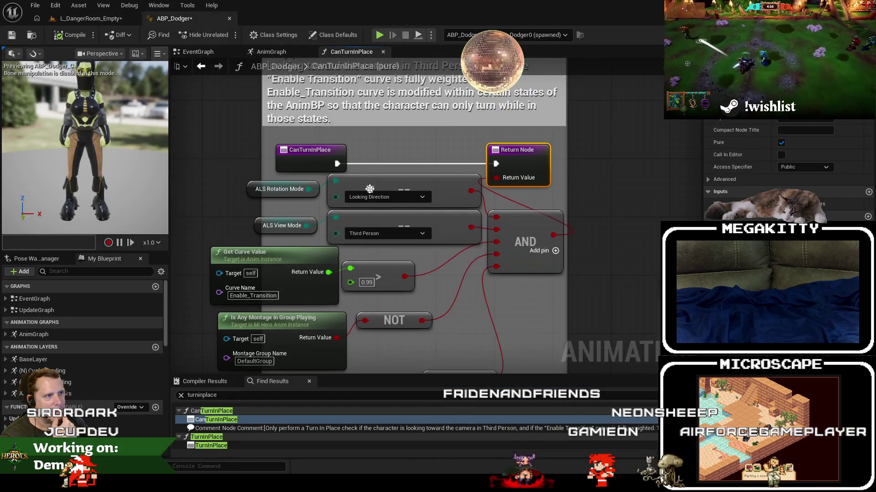
click(111, 22)
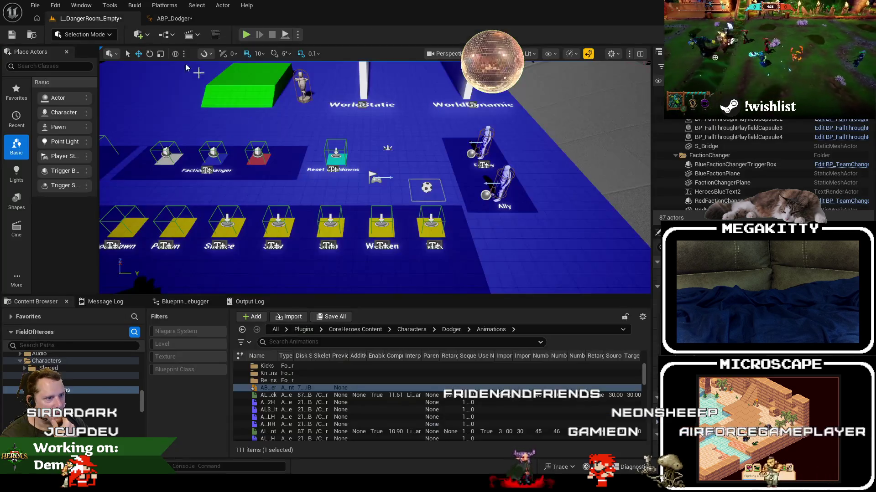
click(28, 384)
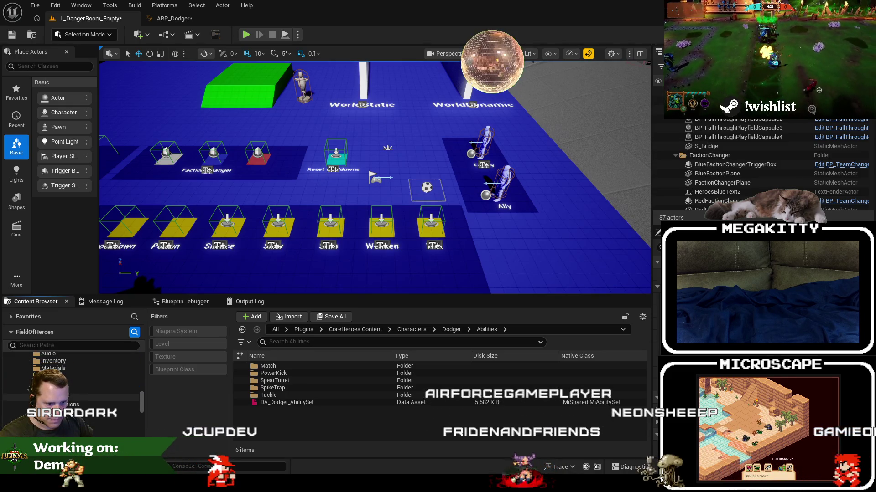
click(68, 404)
double_click(274, 366)
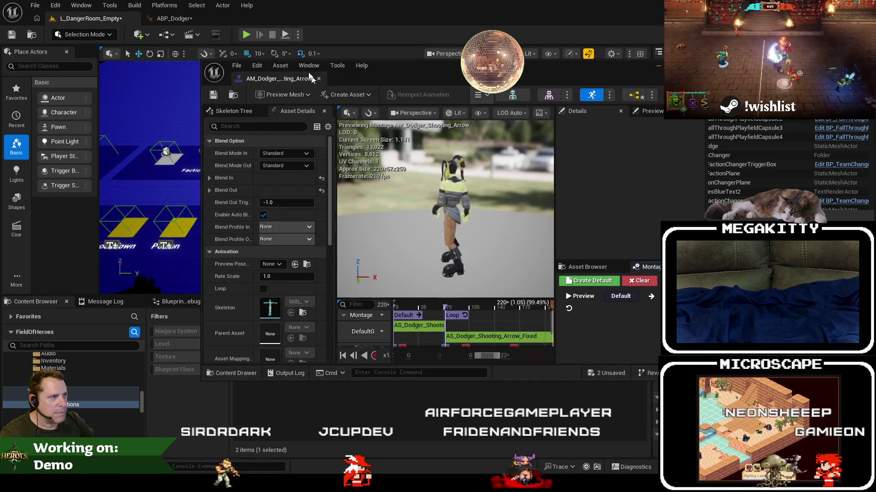
Dock the montage editor, select the Default section, and check its slot is DefaultGroup.UpperBodySlot
drag(280, 80, 285, 18)
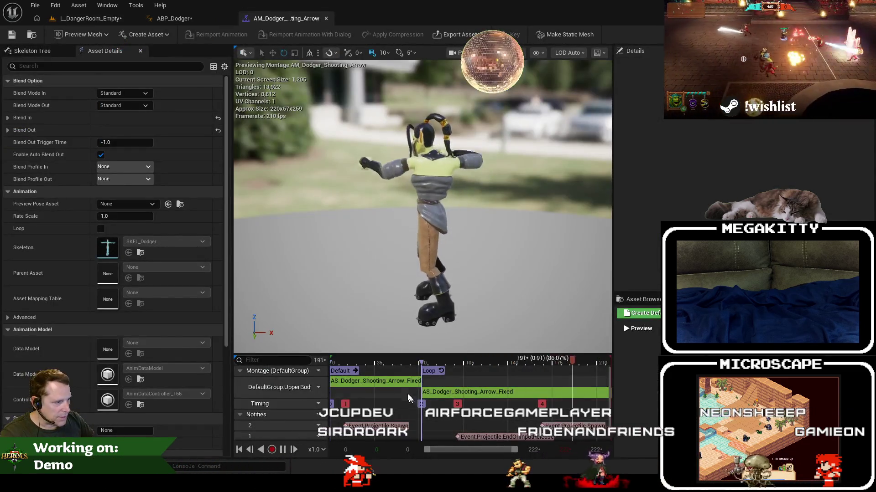
click(350, 372)
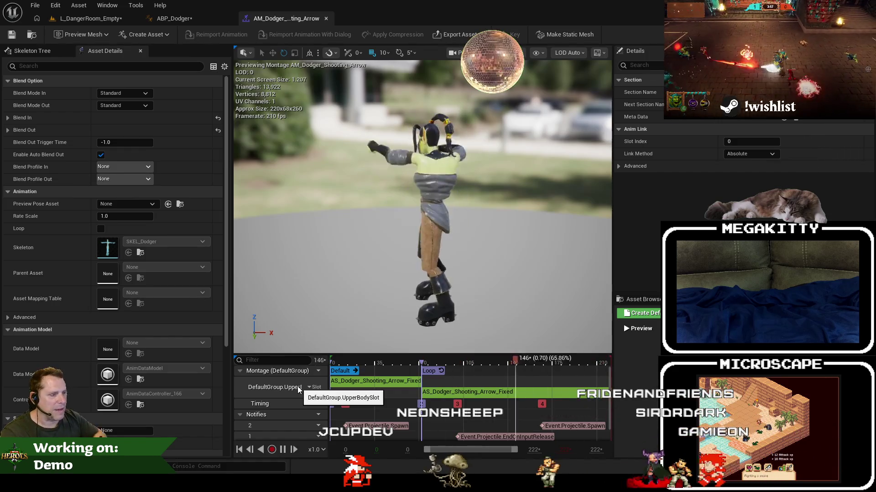
click(311, 387)
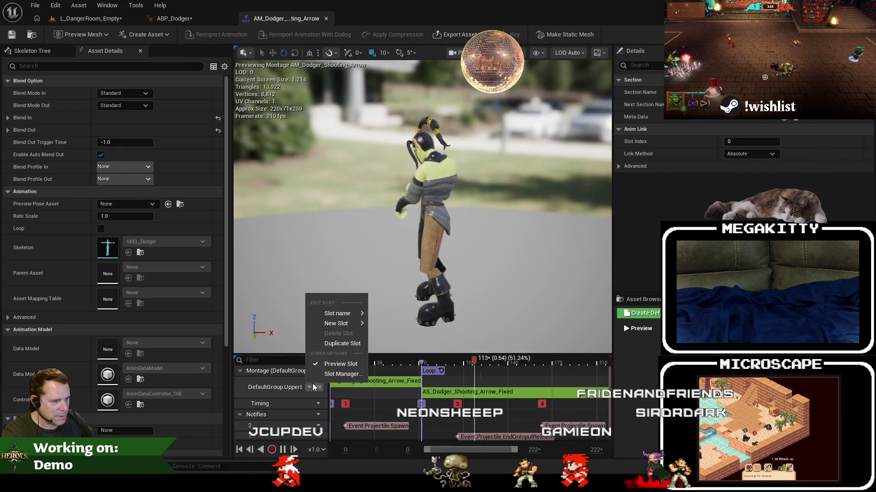
Dismiss the slot menu unchanged, return to ABP_Dodger, and open the TurnInPlaceImmediate function graph
mouse_move(339, 318)
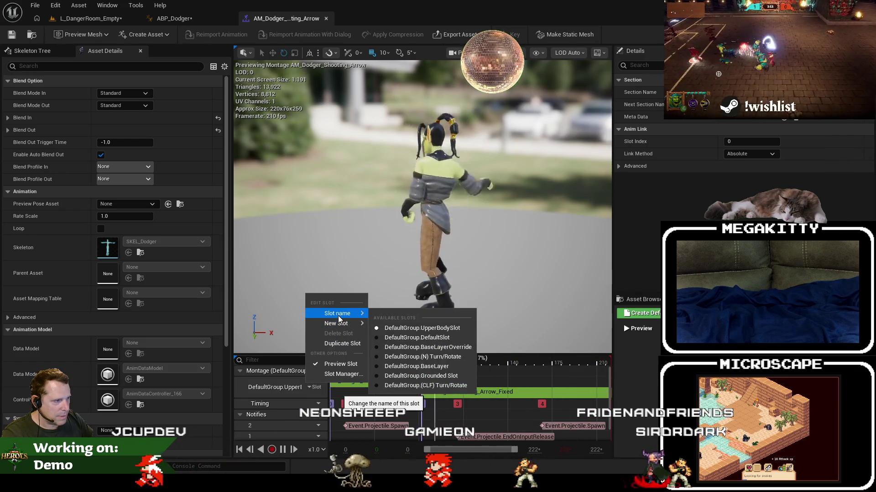
click(572, 249)
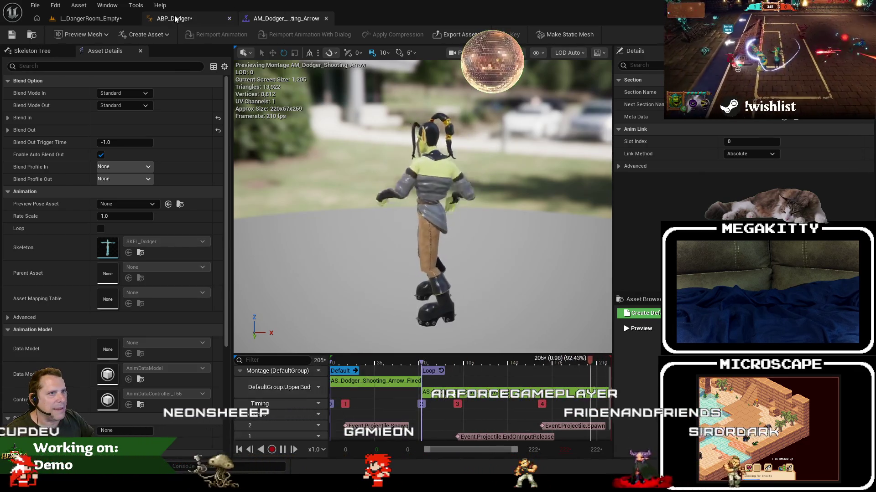
click(172, 18)
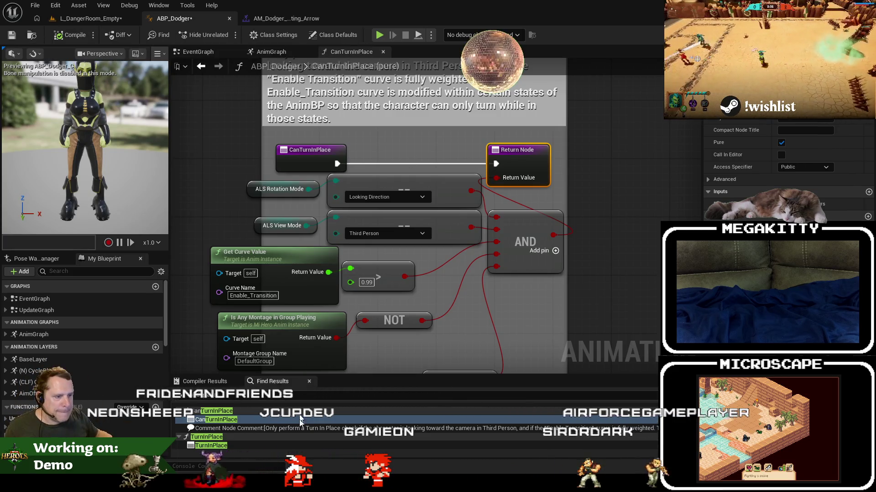
scroll(264, 440, down, 5)
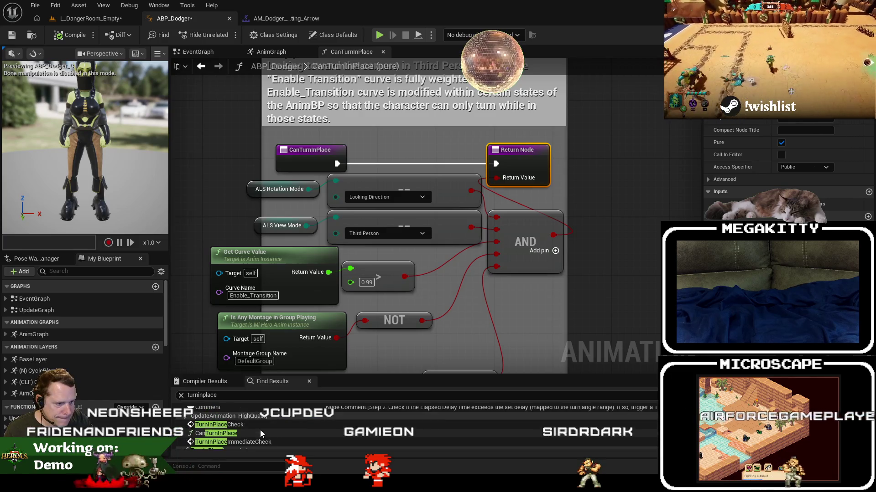
scroll(260, 431, up, 2)
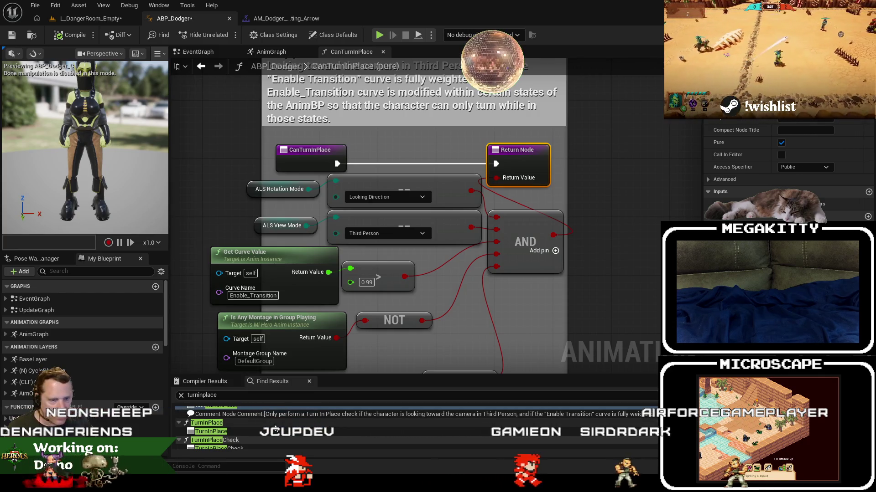
scroll(266, 426, down, 2)
scroll(266, 424, up, 3)
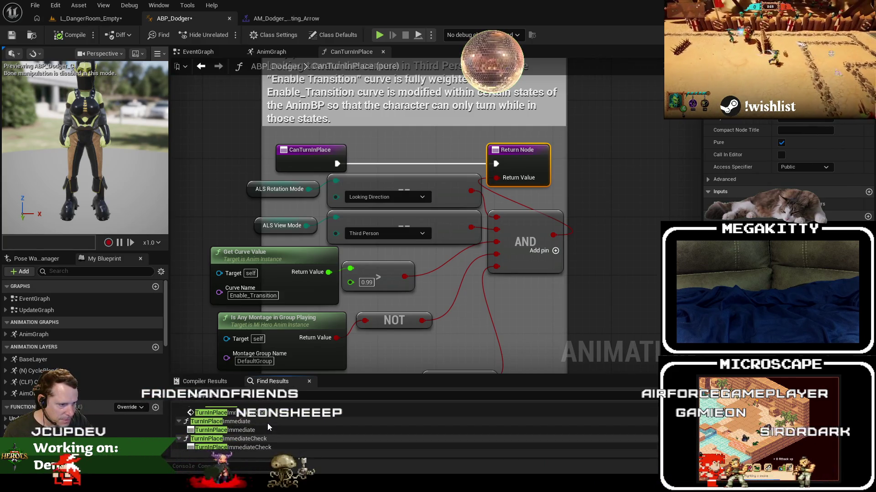
click(264, 422)
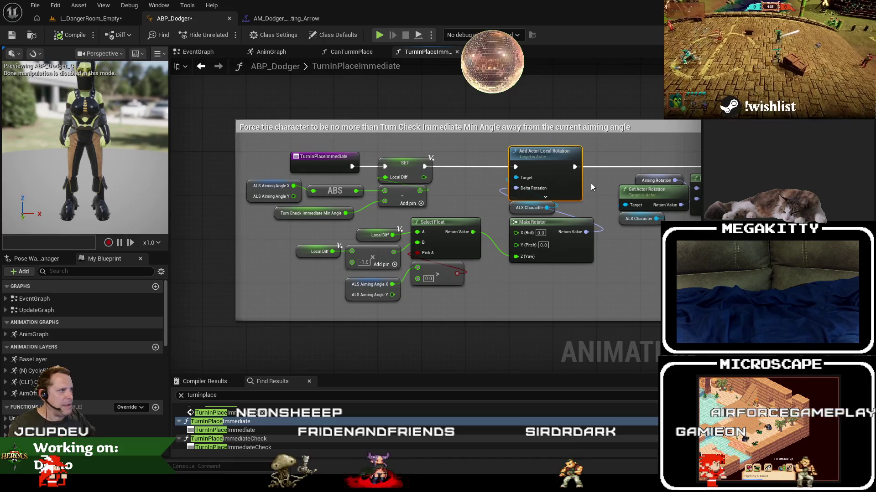
Playtest the level, inspect the Z (Yaw) value at the breakpoint, then resume
click(102, 20)
click(246, 36)
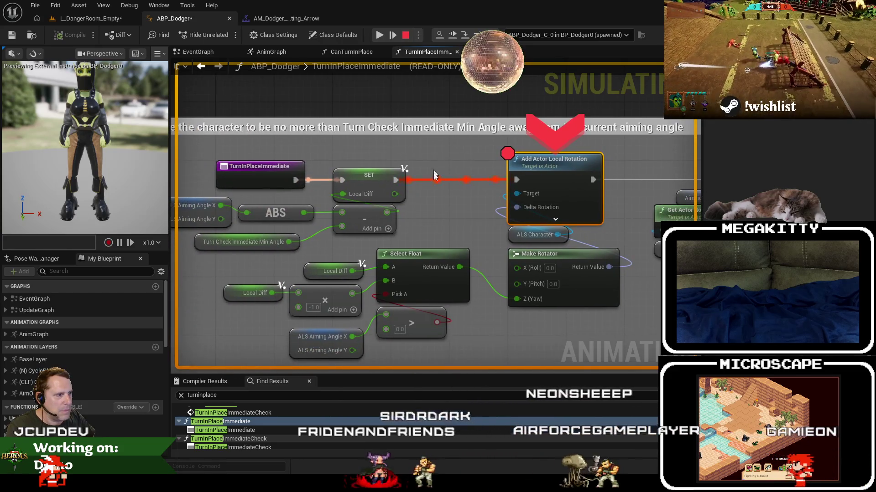
mouse_move(367, 298)
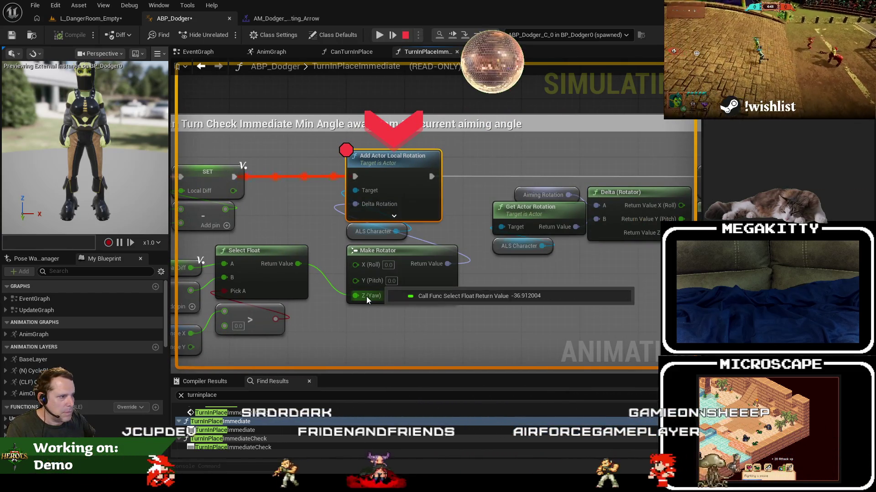
click(380, 35)
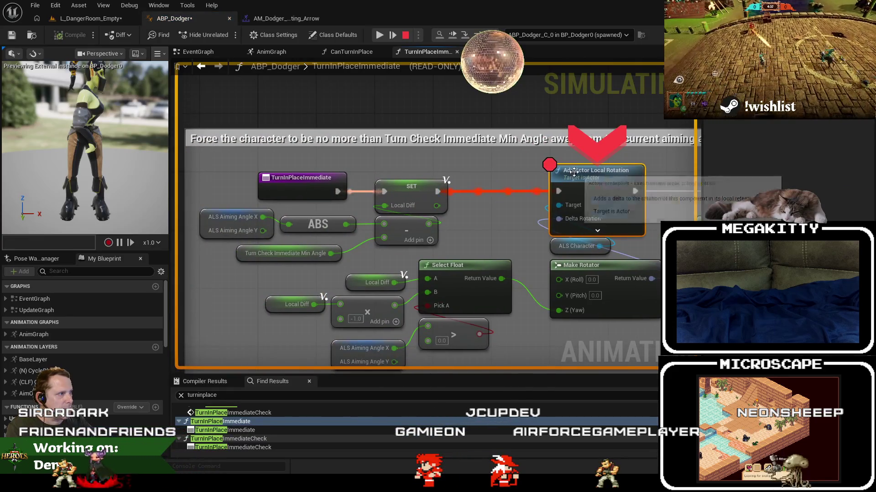
key(F5)
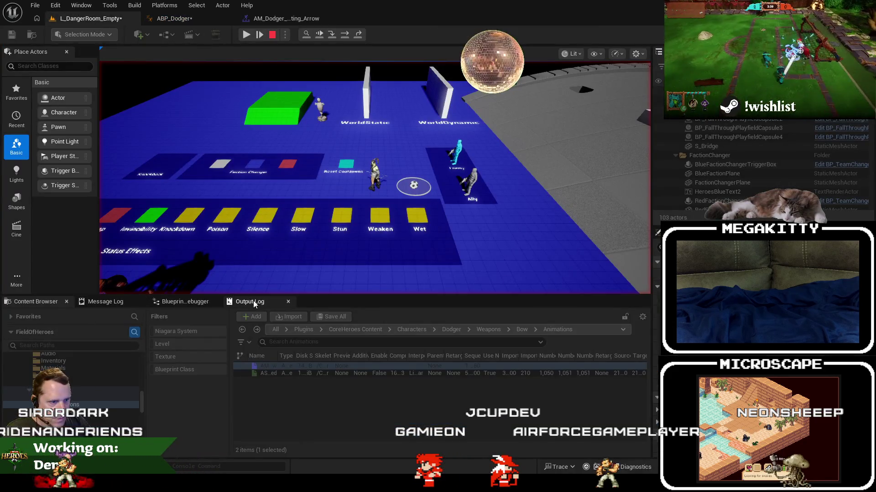
Follow the call stack to UpdateAnimation_HighQuality, close the ABP_Dodger editor, and return to the level
click(158, 302)
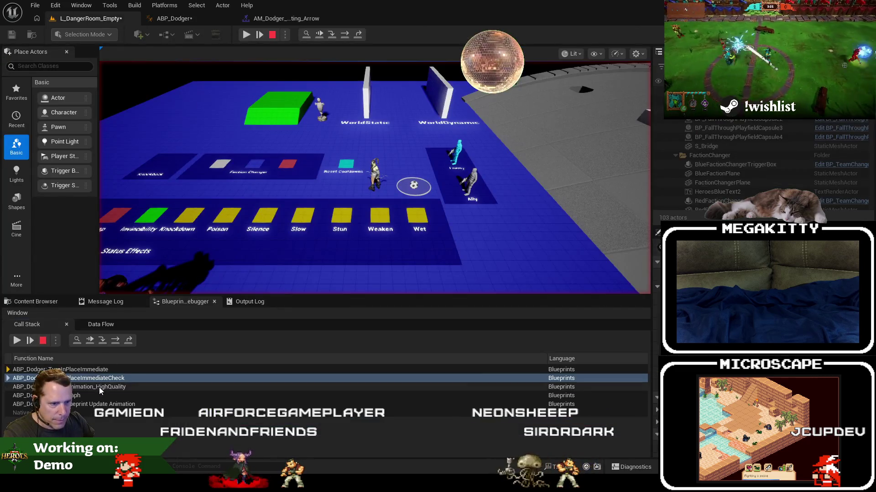
double_click(100, 388)
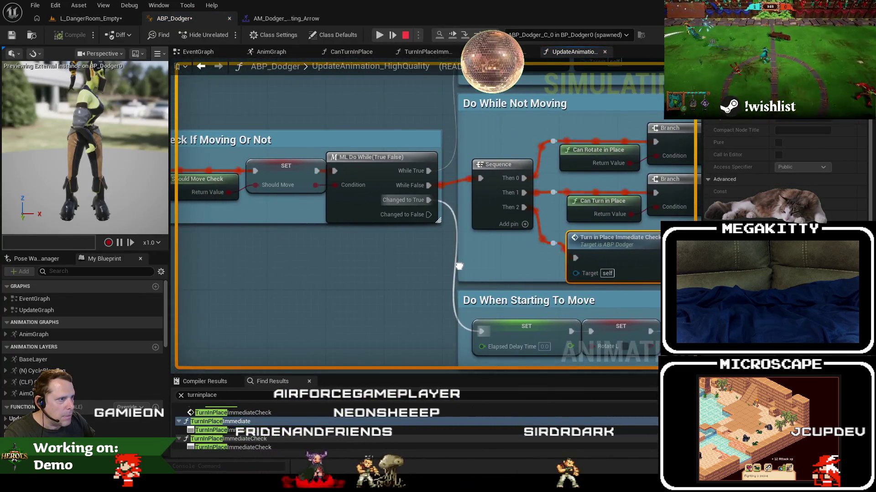
scroll(458, 266, down, 3)
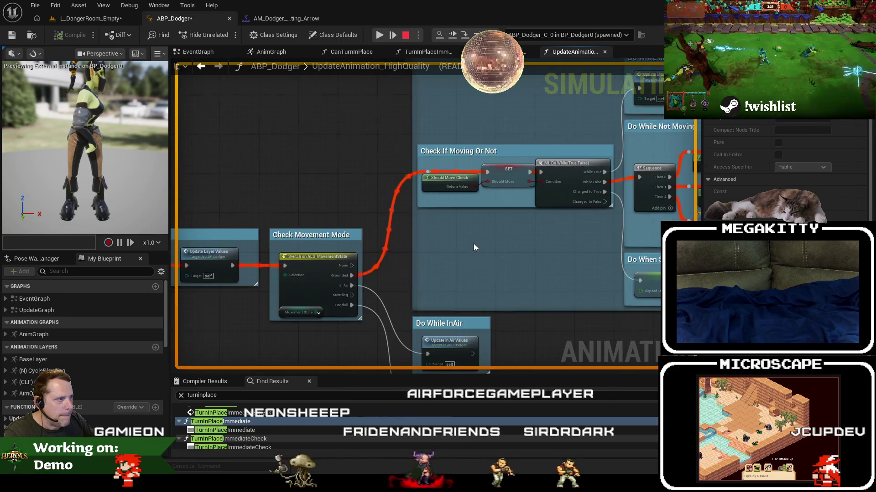
scroll(473, 248, up, 2)
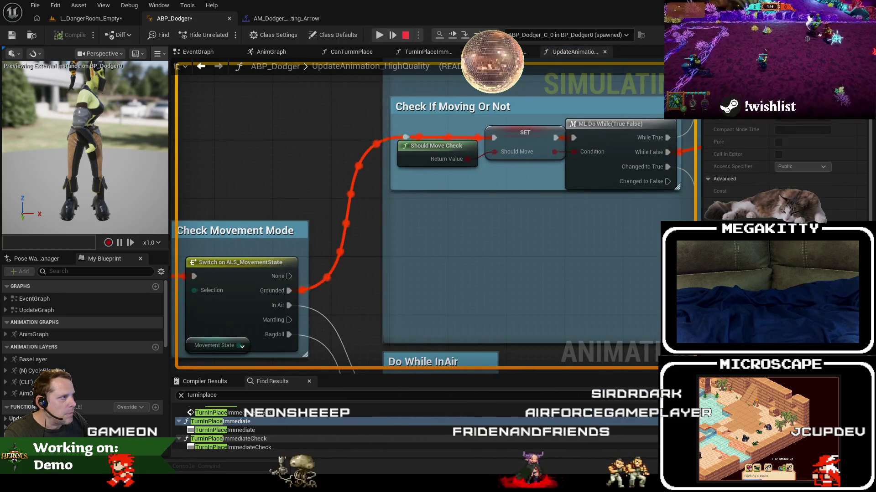
scroll(517, 244, down, 3)
scroll(341, 220, up, 1)
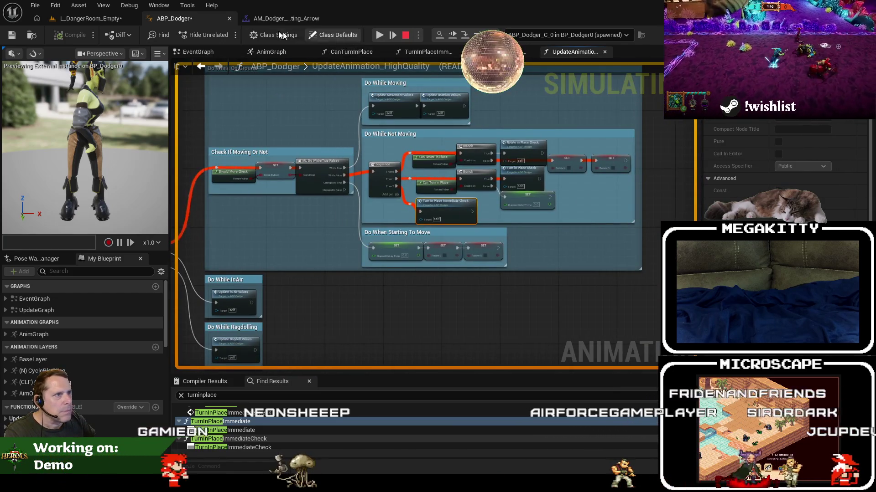
middle_click(199, 19)
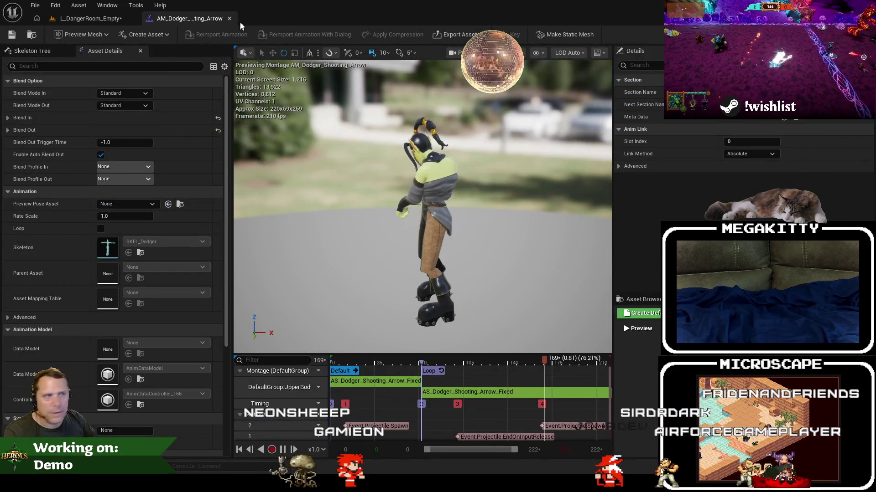
click(86, 19)
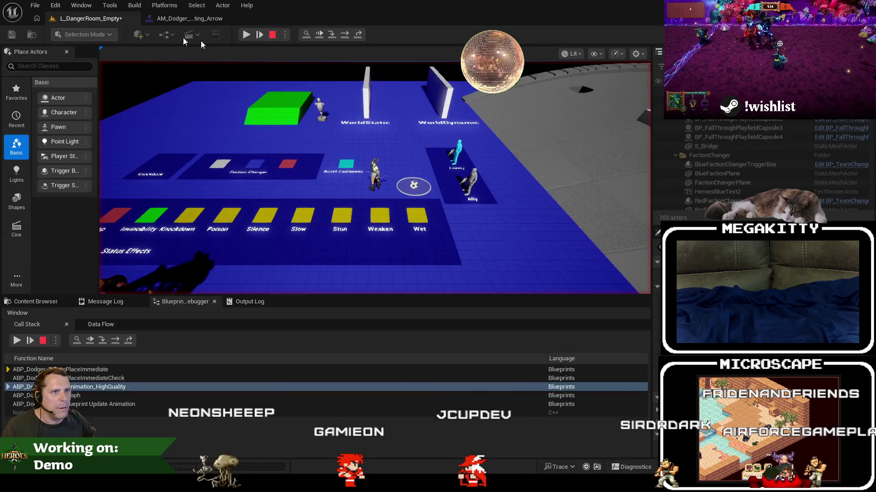
Play through the level, ejecting and re-possessing with F8 and resuming twice, then stop and replay
click(255, 83)
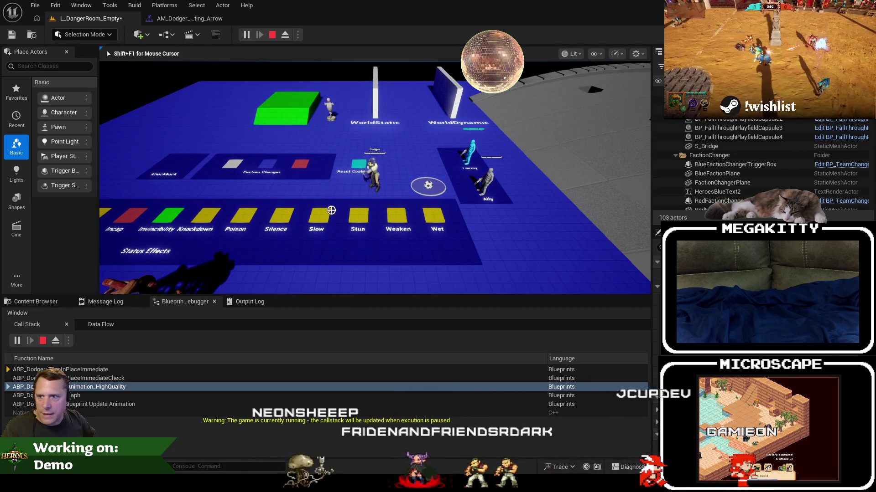
key(F8)
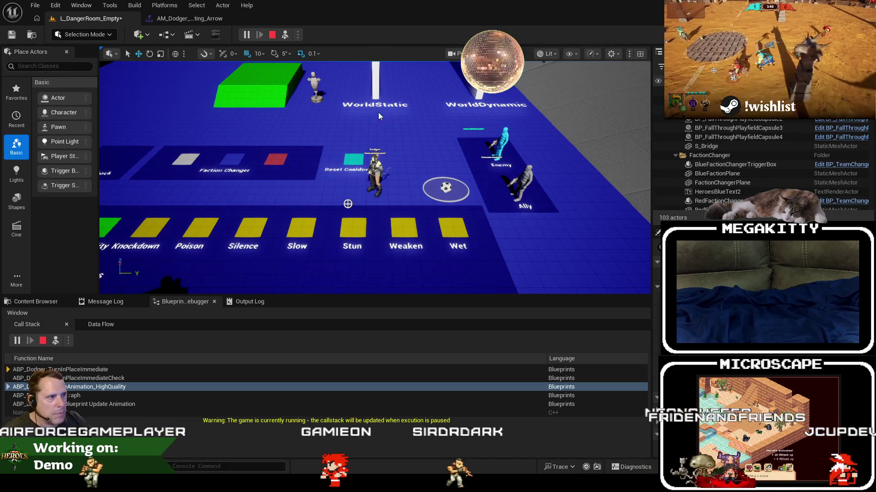
key(F8)
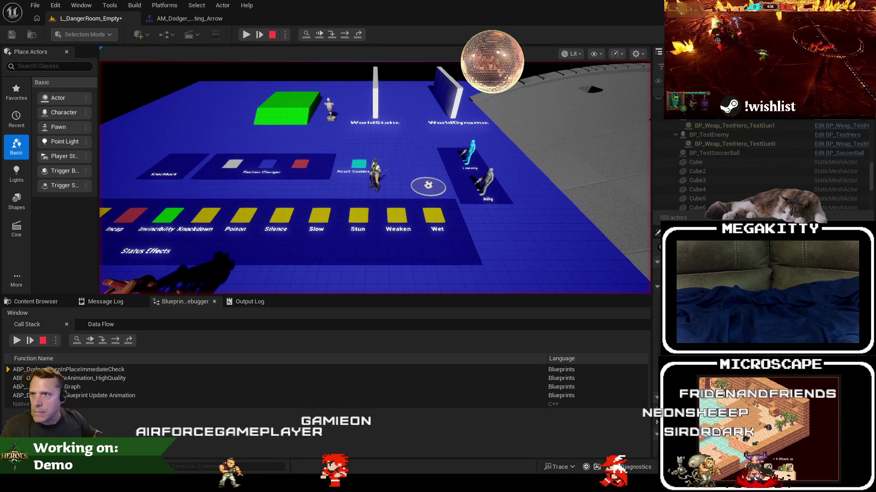
key(F5)
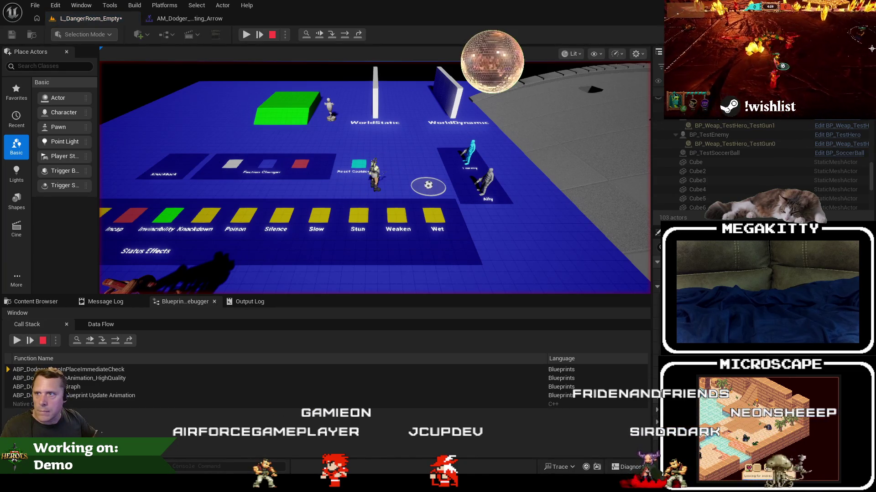
key(F5)
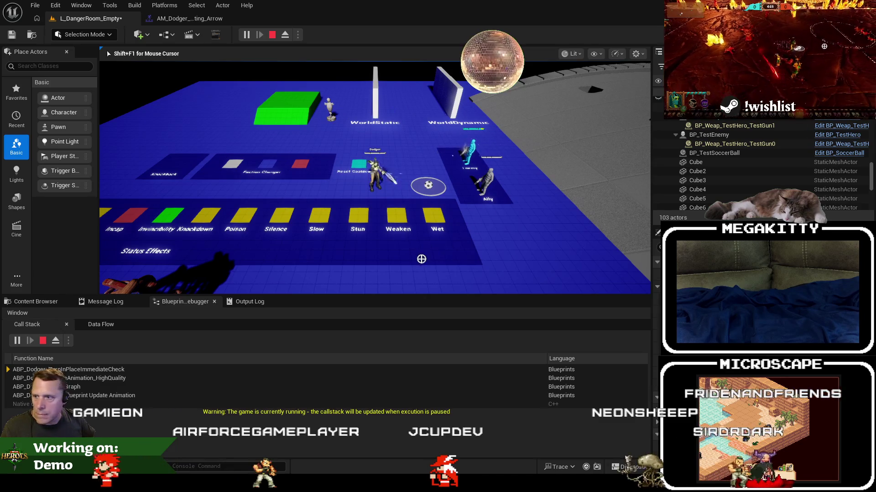
key(Escape)
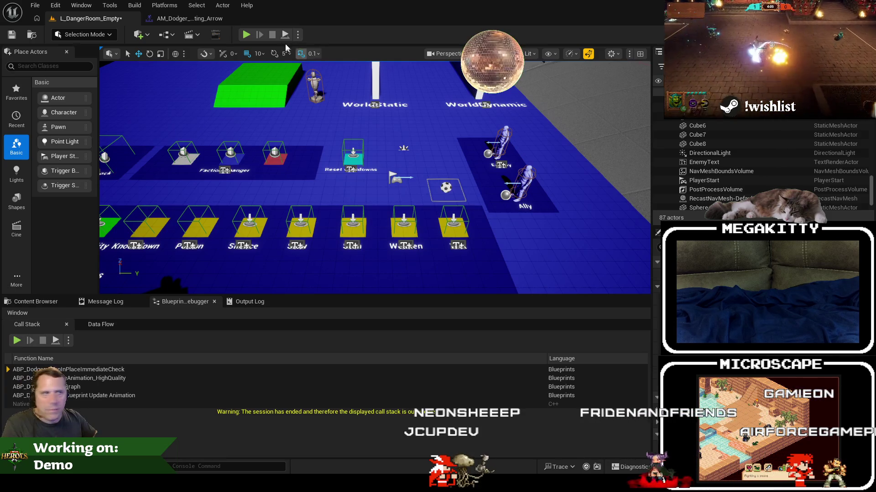
click(246, 35)
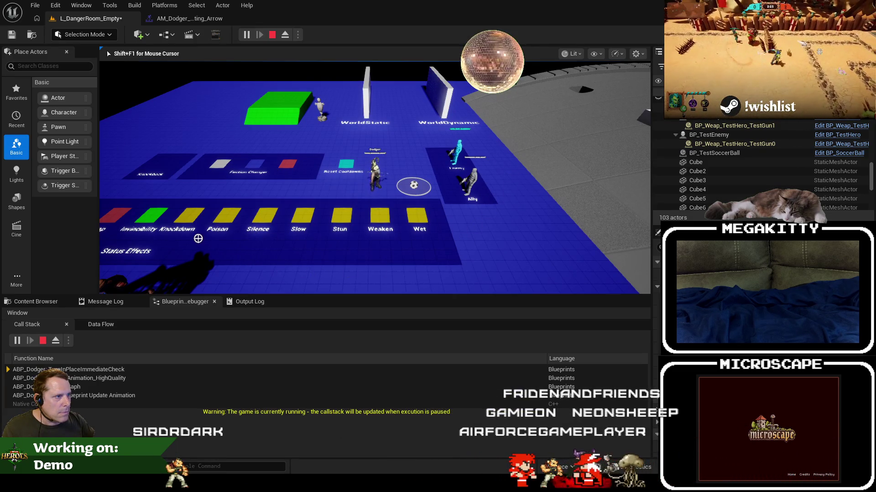
key(Escape)
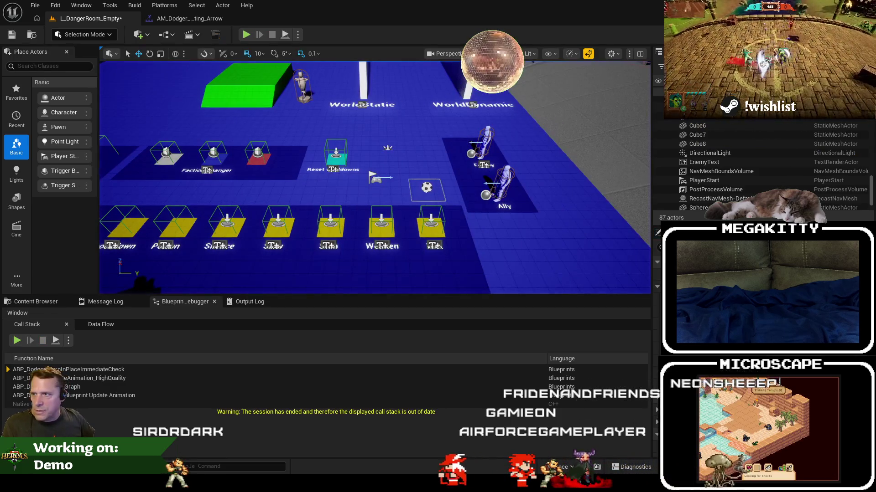
Open and dock ABP_Dodger at TurnInPlaceImmediateCheck, shifting the Branch, AND and Turn in Place Immediate nodes right
double_click(68, 369)
drag(59, 92, 339, 91)
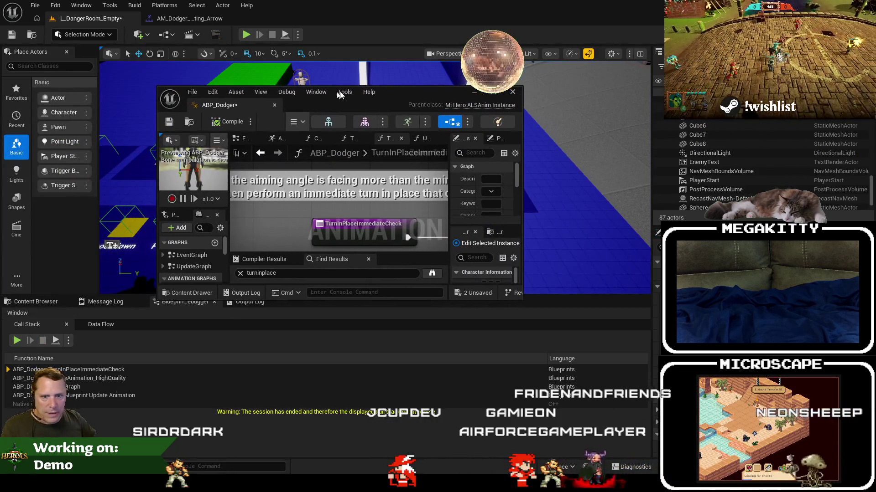
drag(231, 106, 283, 19)
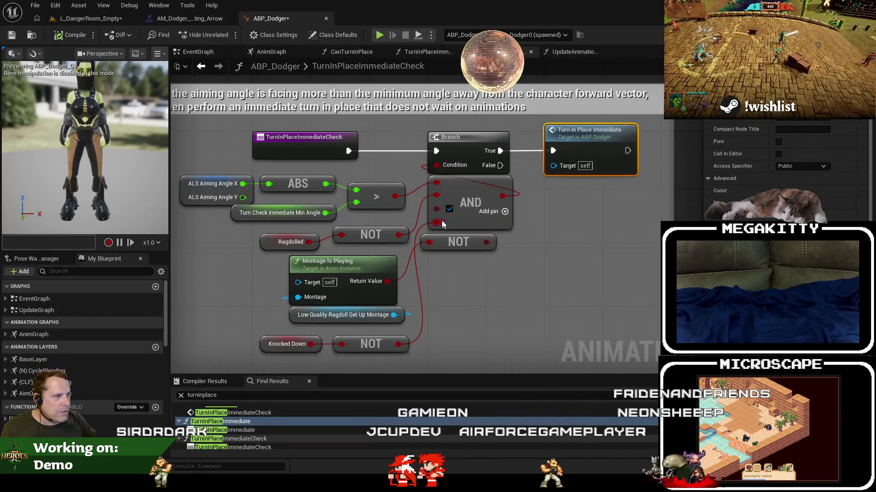
mouse_move(450, 318)
mouse_down()
mouse_move(350, 285)
mouse_move(350, 314)
mouse_up()
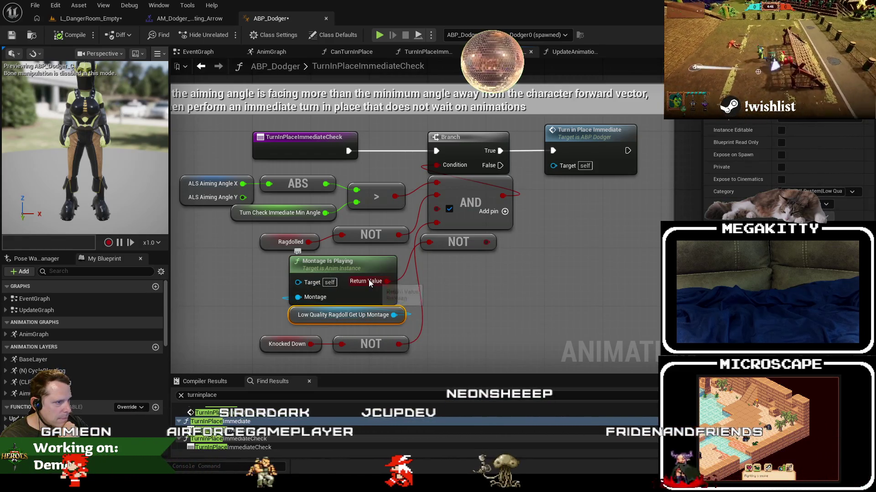
drag(511, 288, 404, 307)
drag(401, 248, 543, 137)
drag(365, 160, 536, 161)
mouse_move(262, 177)
mouse_down()
mouse_move(348, 168)
mouse_move(417, 136)
mouse_up()
Add a Print String after the function entry that prints the NOT result
text(print)
key(Return)
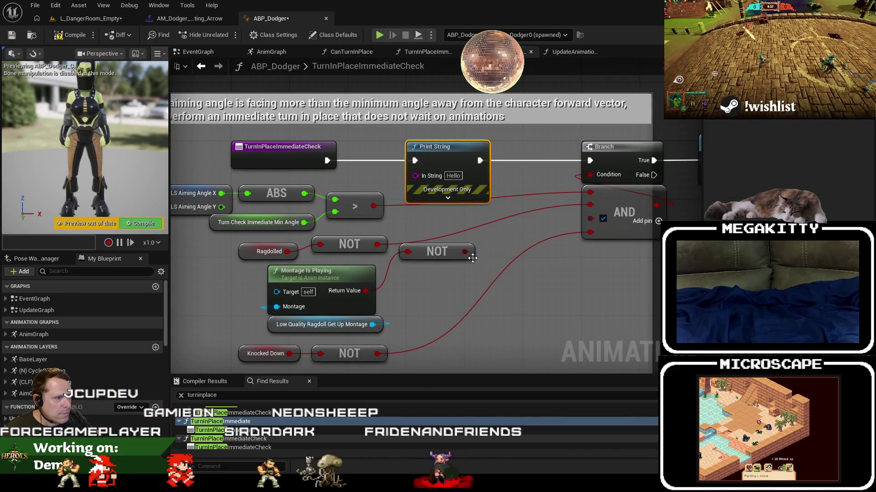
drag(425, 177, 425, 177)
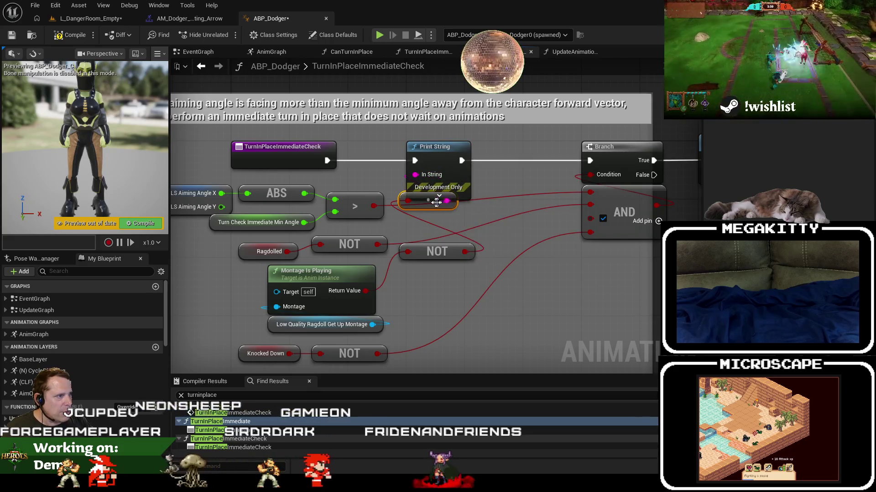
click(109, 19)
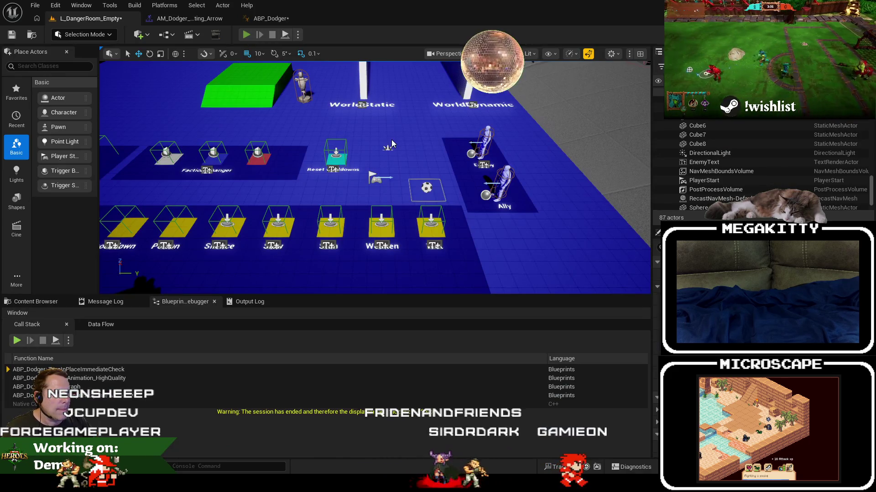
Start a playtest, then bring the Turn in Place Immediate and ALS Aiming Angle nodes into view in ABP_Dodger
key(alt+p)
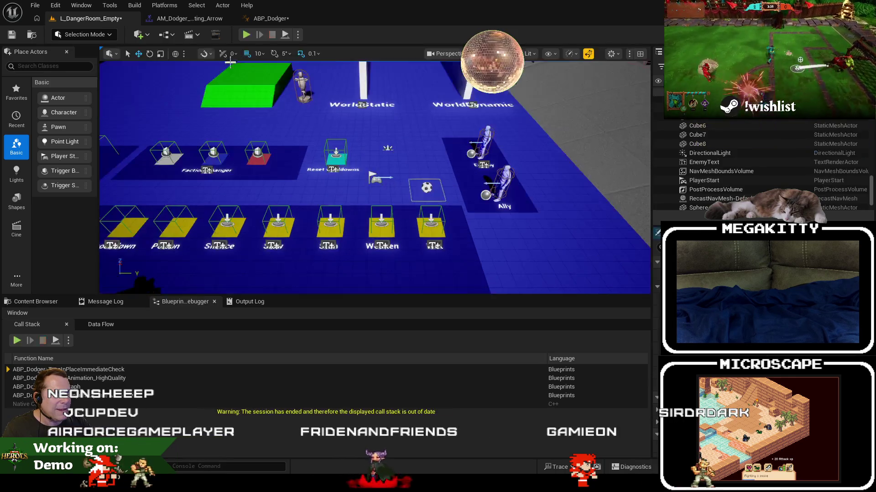
click(272, 19)
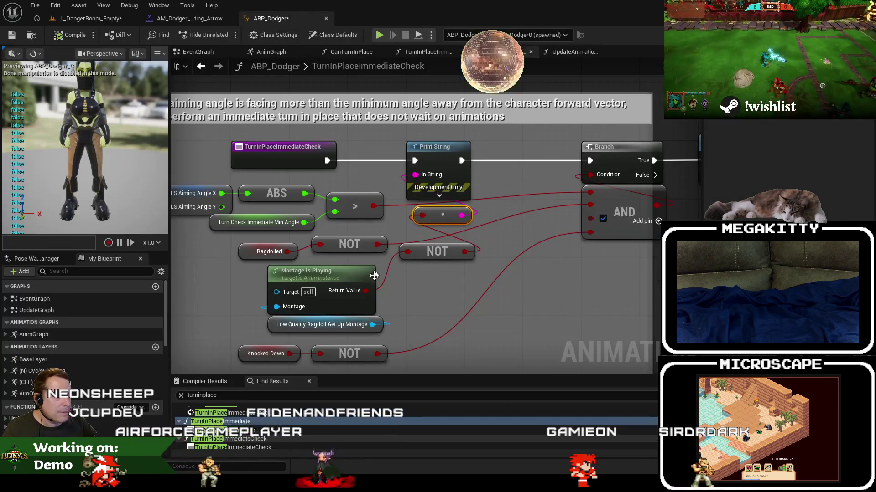
click(356, 329)
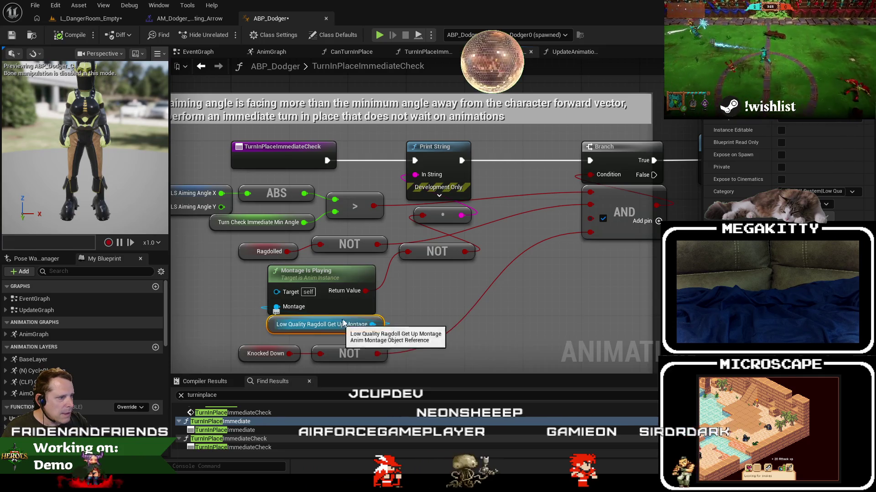
drag(639, 159, 566, 165)
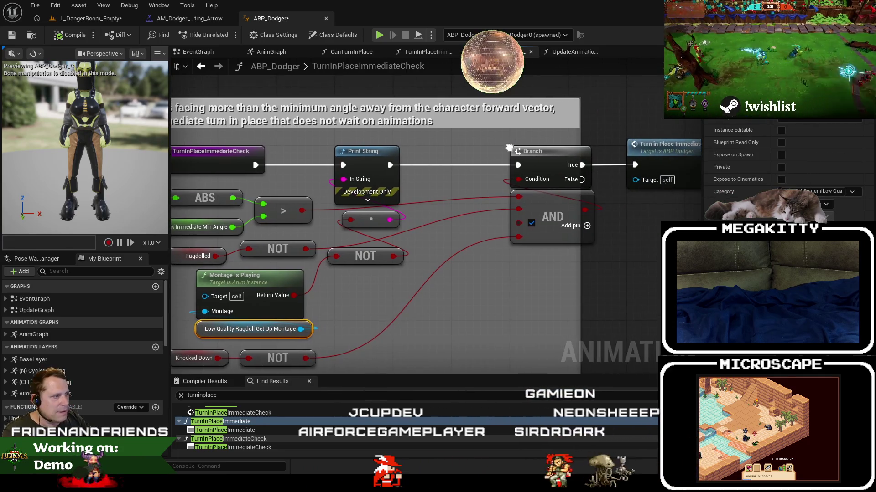
drag(444, 187, 524, 176)
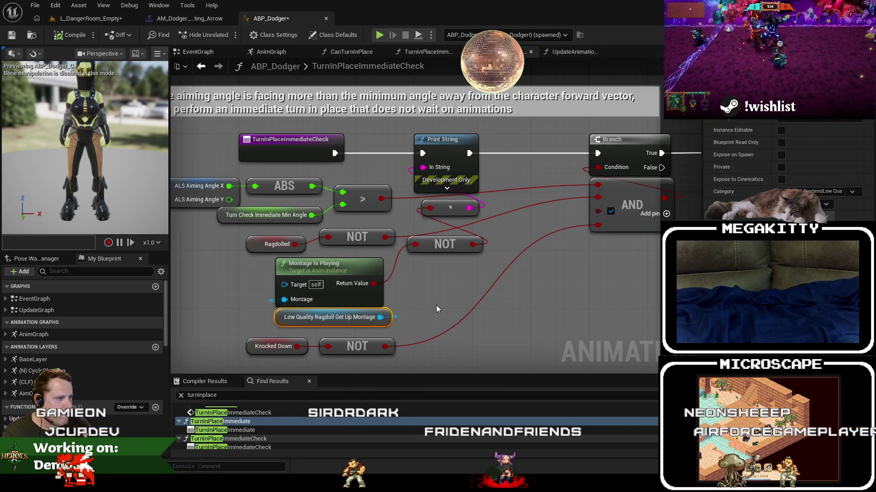
Play the level, inspect the pin values at the Print String breakpoint, then stop the session
click(71, 21)
click(246, 34)
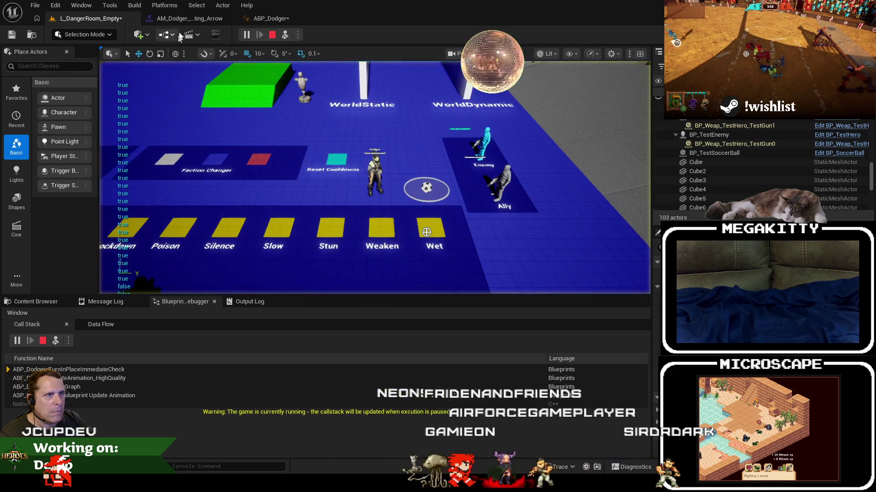
click(270, 18)
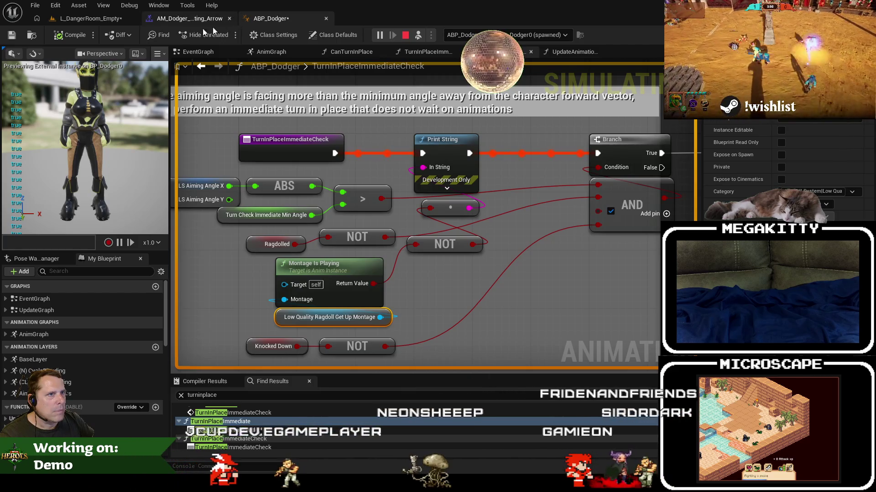
click(230, 19)
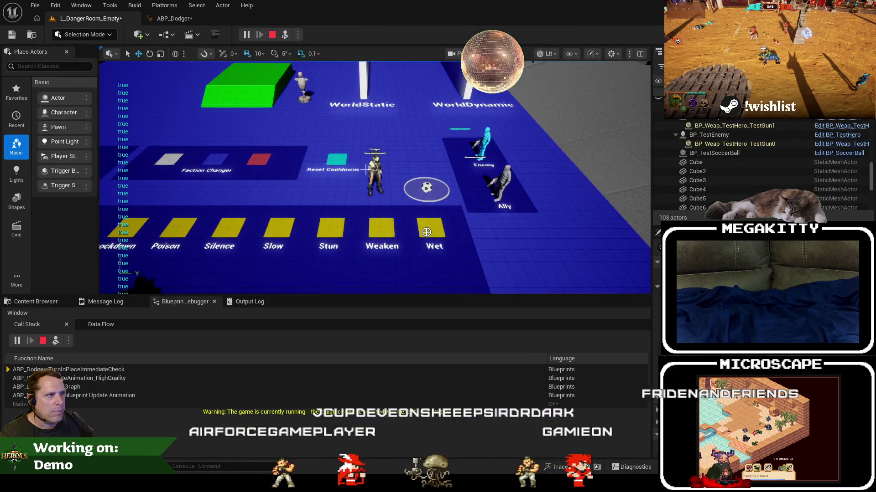
click(173, 18)
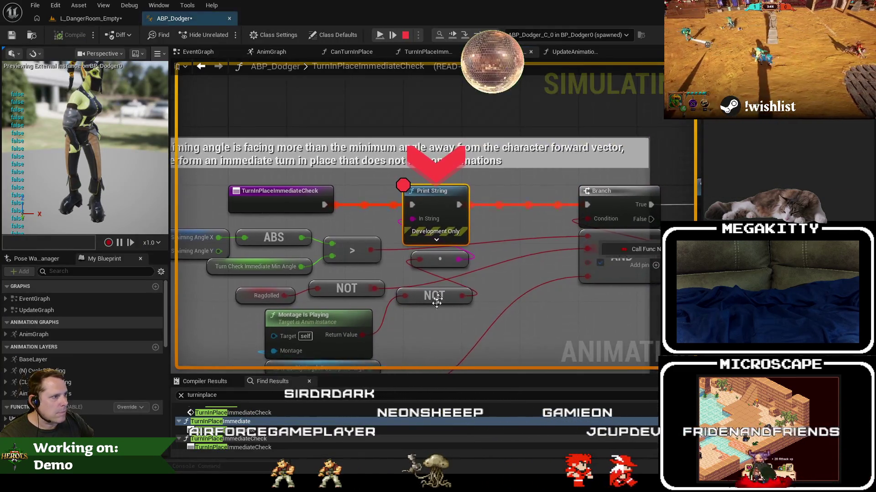
mouse_move(433, 229)
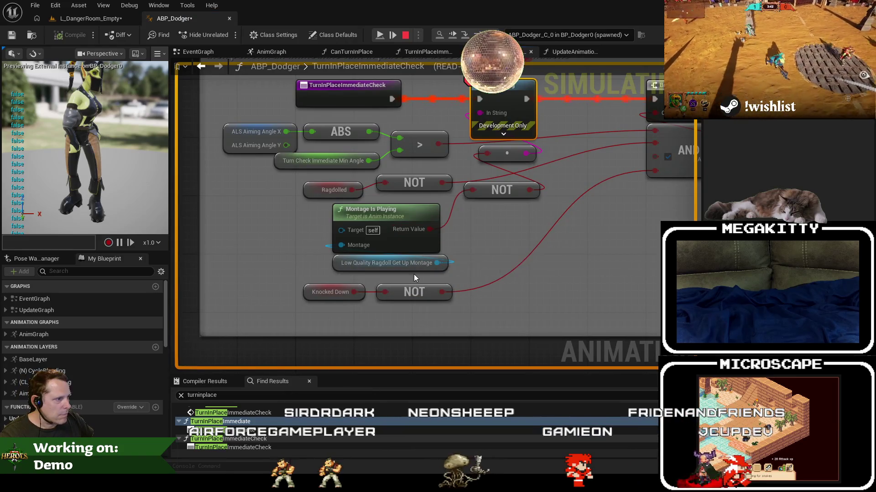
mouse_move(413, 263)
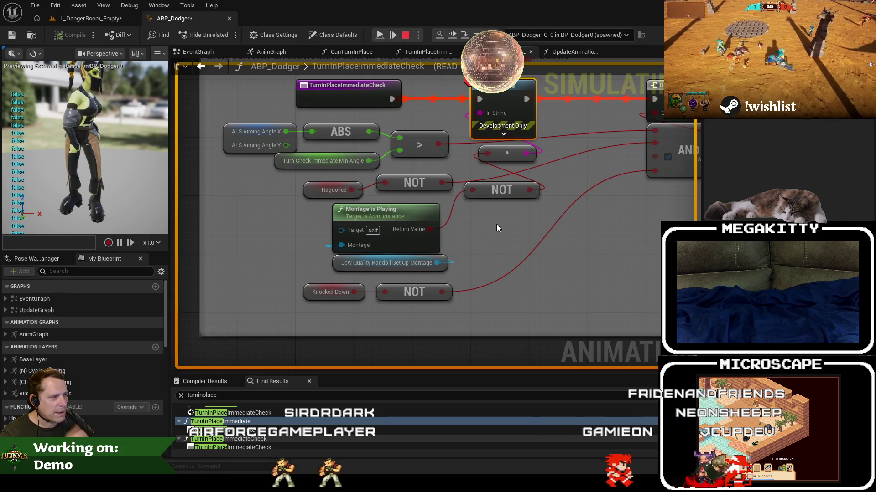
drag(497, 228, 477, 236)
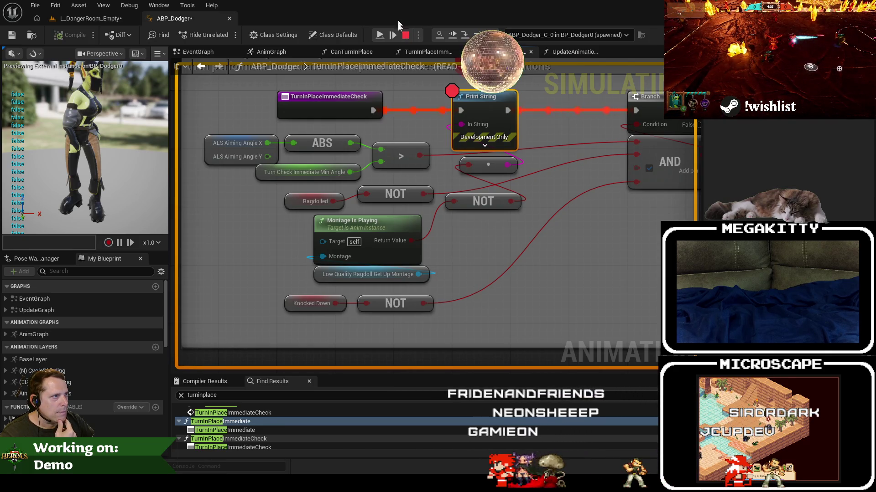
click(406, 36)
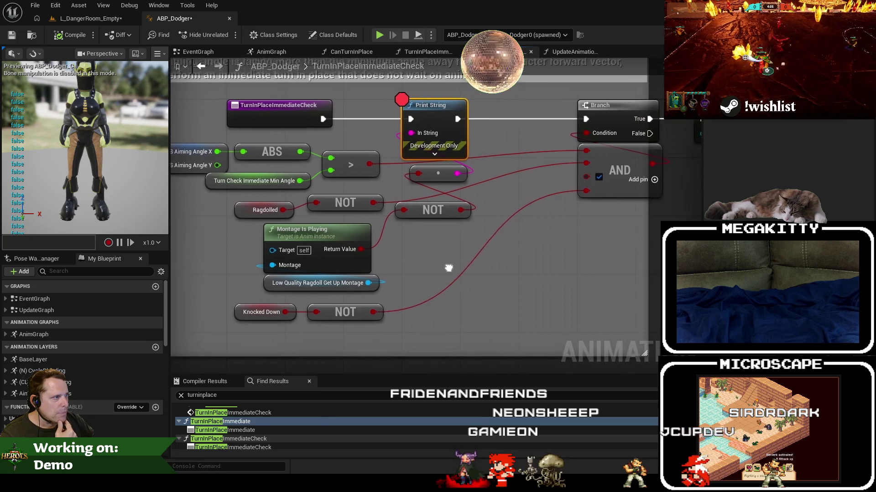
Delete the Print String node so TurnInPlaceImmediateCheck feeds Branch directly
click(411, 110)
key(Delete)
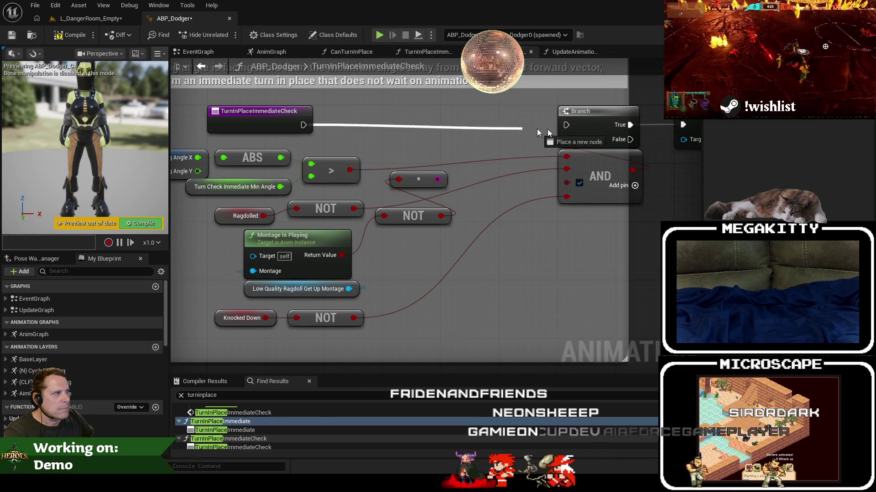
mouse_move(574, 208)
mouse_down()
mouse_move(545, 240)
mouse_move(452, 247)
mouse_move(510, 239)
mouse_up()
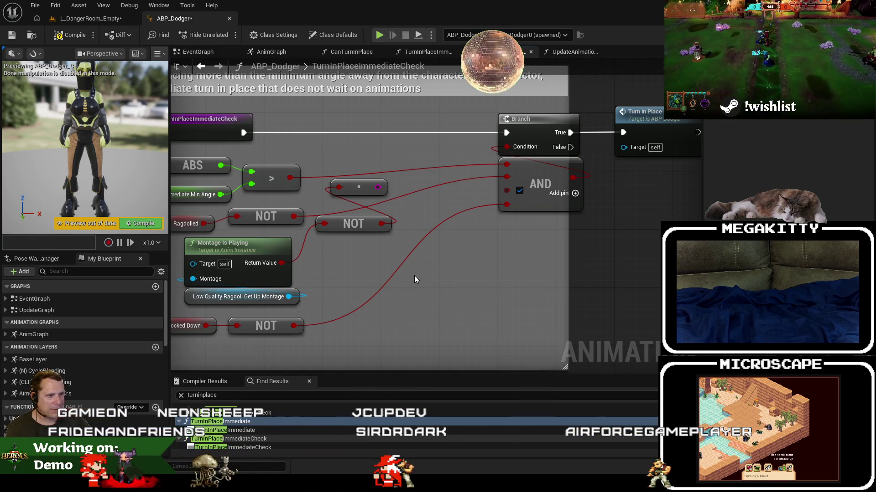
Try Montage Is Active and Montage Is Playing nodes, removing each one again
right_click(346, 280)
text(montage is)
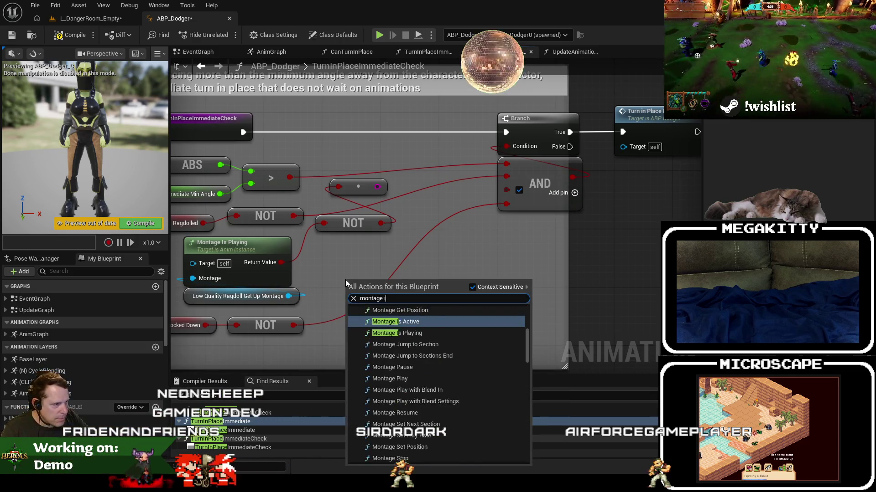
click(433, 321)
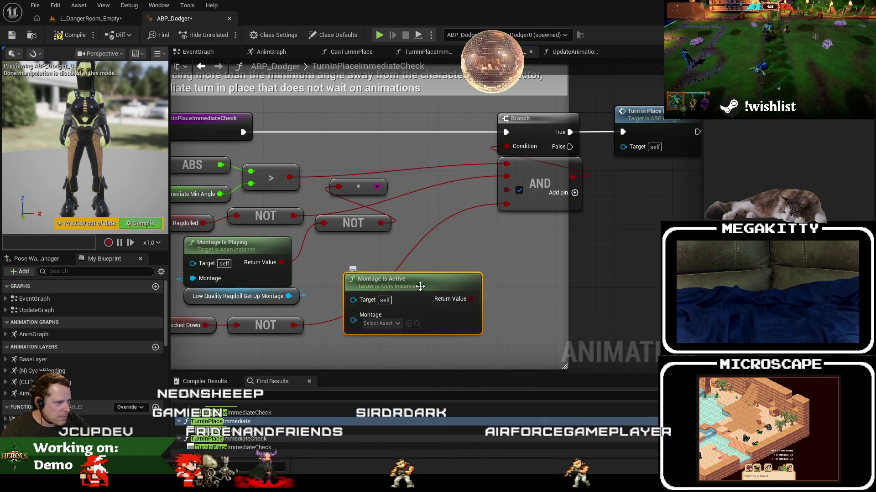
drag(433, 322, 452, 312)
key(Delete)
right_click(436, 278)
text(montage pla)
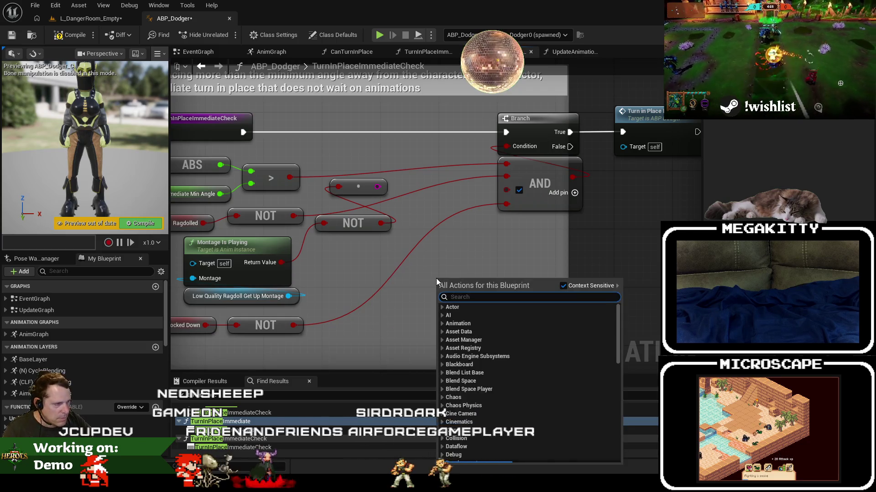
text(y)
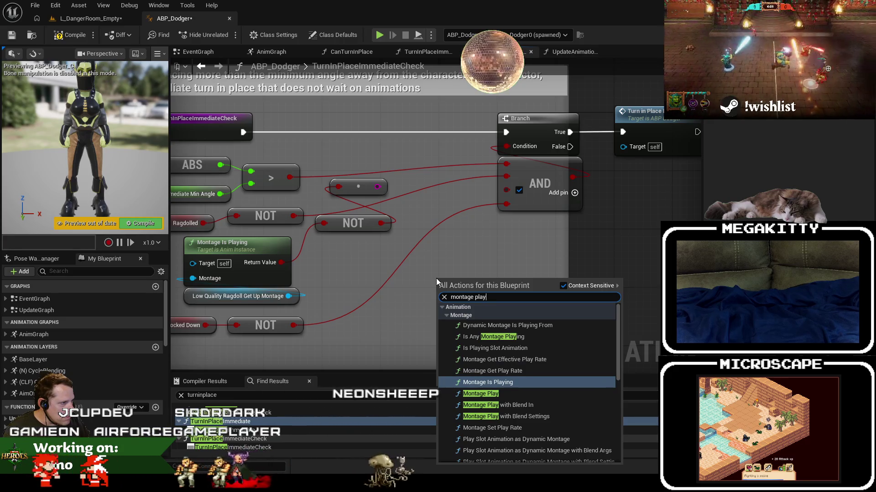
key(Return)
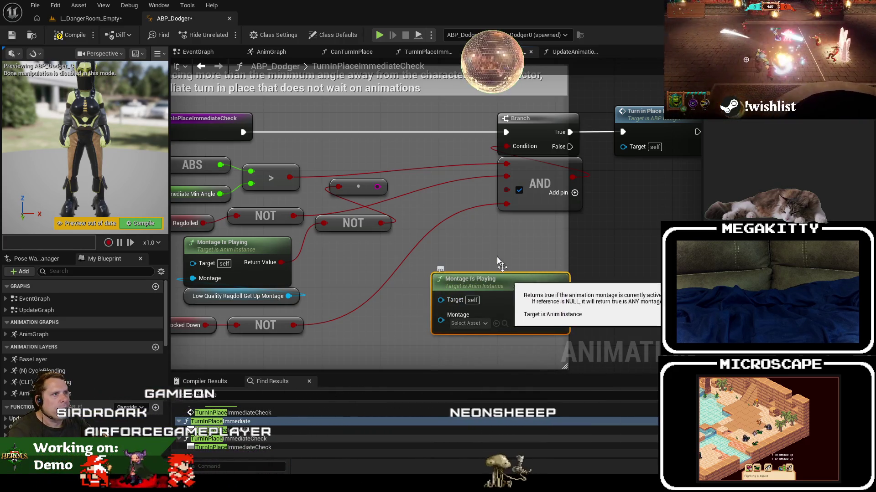
key(Delete)
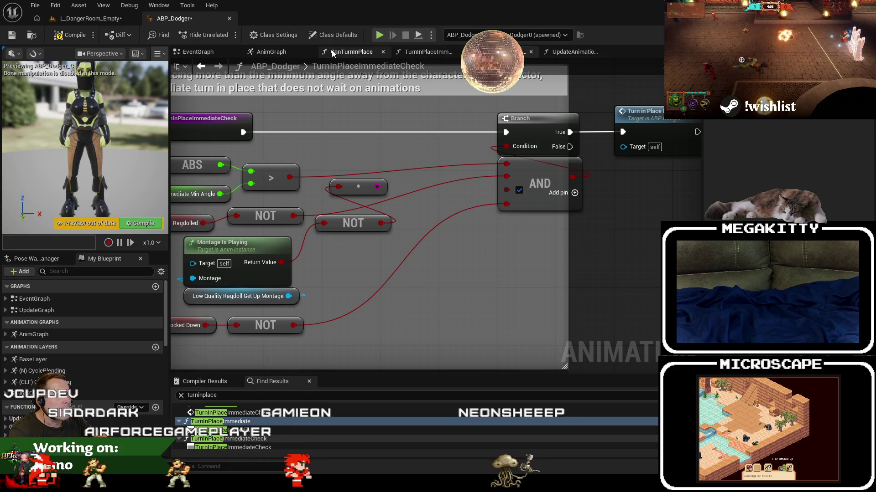
Compare against the CanTurnInPlace graph and discard an unwanted Is Any Montage Playing node
click(332, 51)
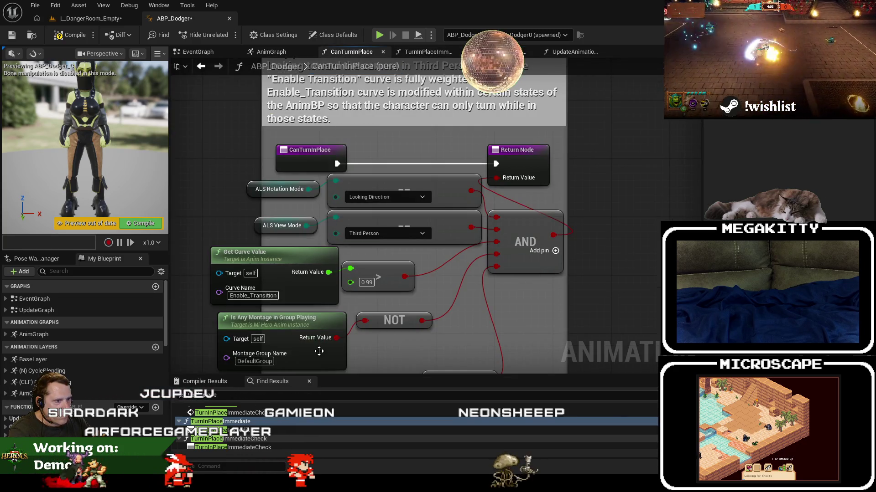
click(491, 52)
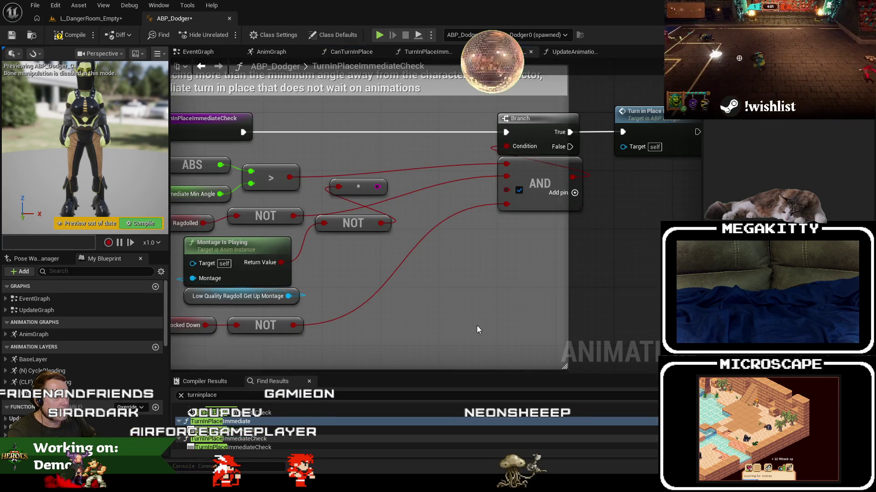
right_click(437, 297)
text(is any mont)
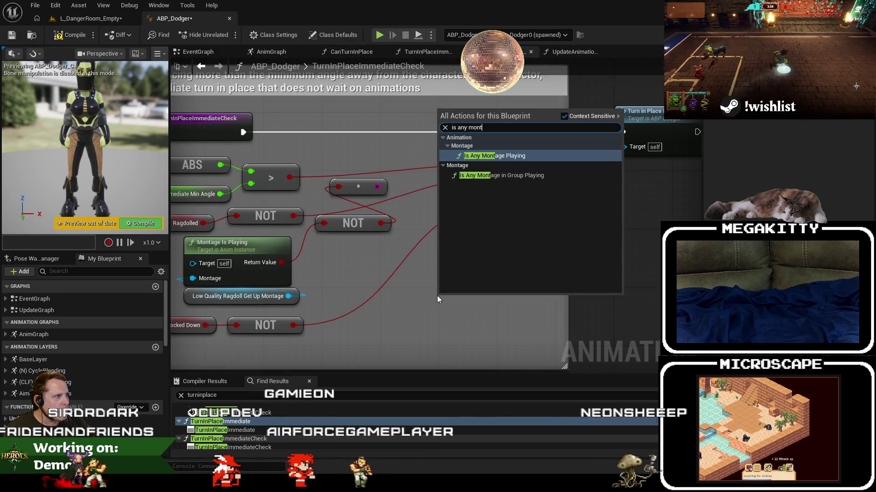
key(Down)
key(Escape)
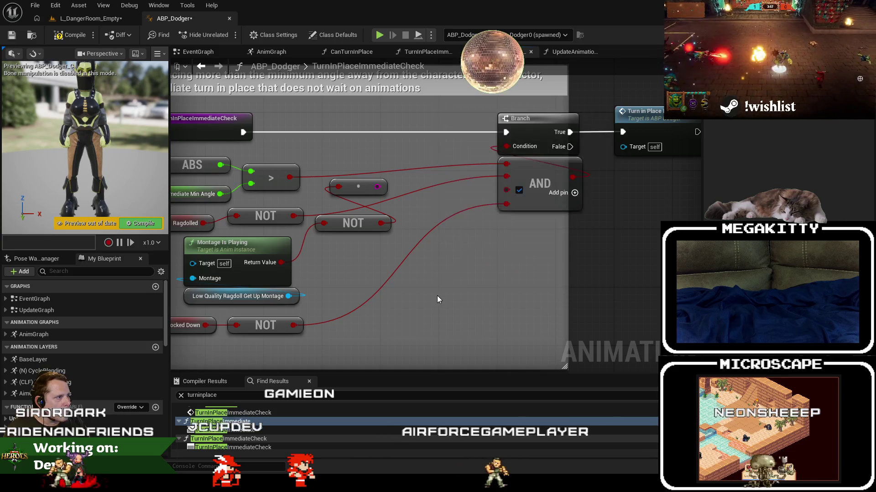
key(Delete)
Add an Is Any Montage in Group Playing node, select its group name, and show the Dodger Bow Animations folder
right_click(465, 253)
text(is any mont)
key(Down)
key(Return)
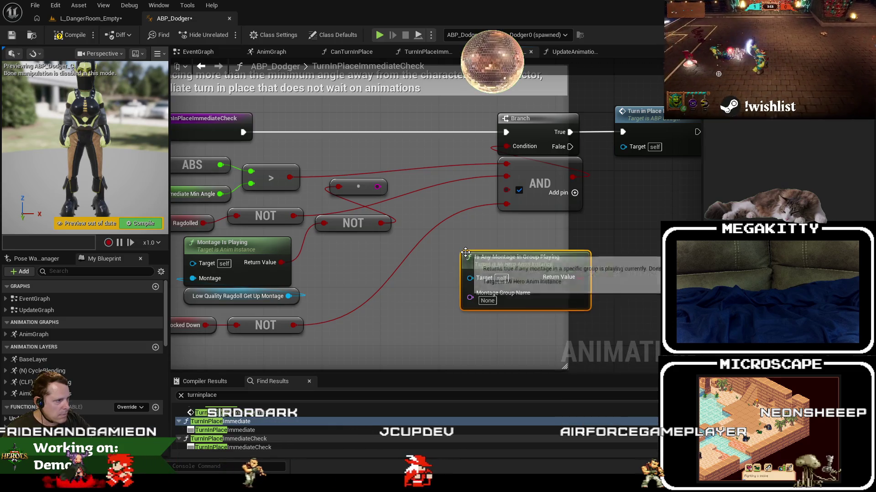
click(487, 301)
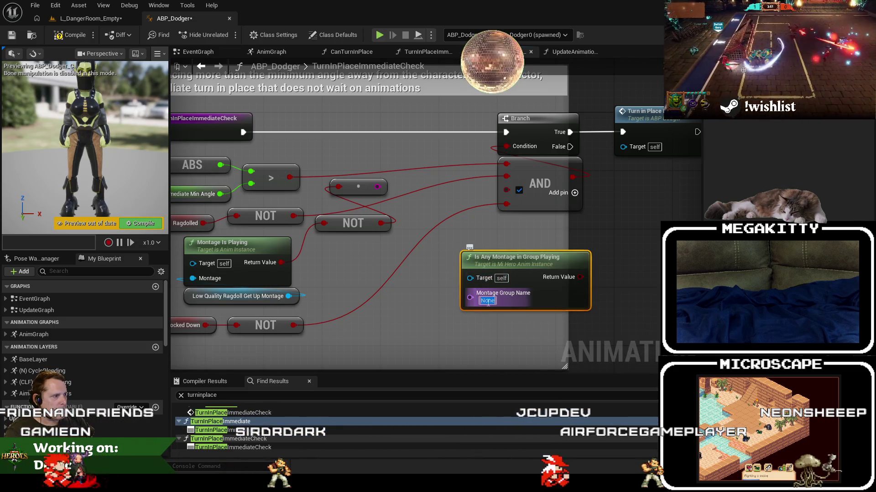
click(107, 19)
click(36, 302)
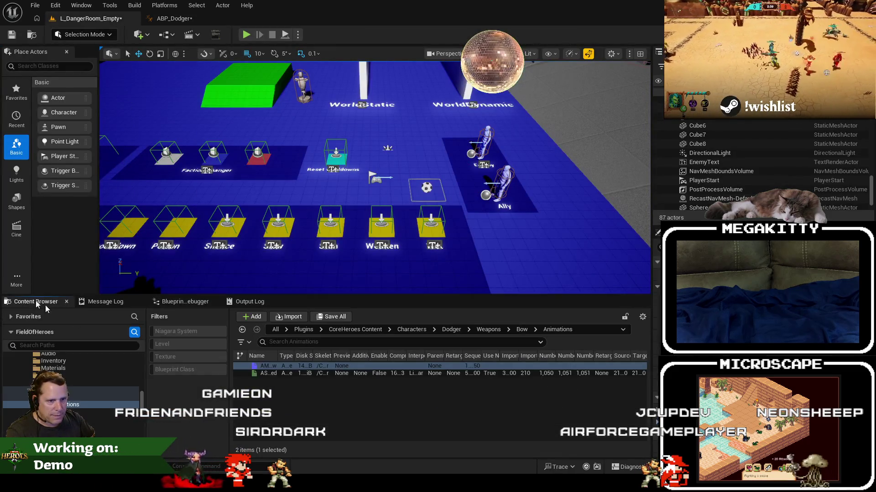
Open AM_Dodger_Shooting_Arrow and check the default slot's name in its Slot Manager
click(273, 366)
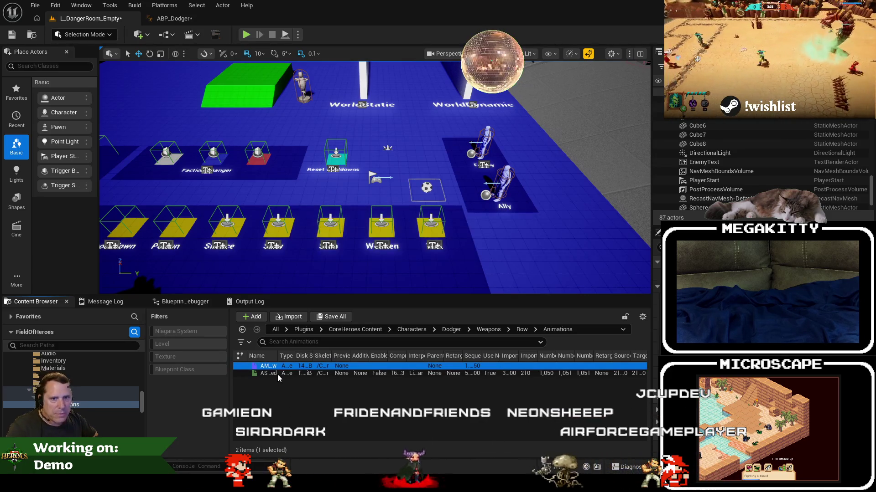
double_click(273, 366)
right_click(318, 399)
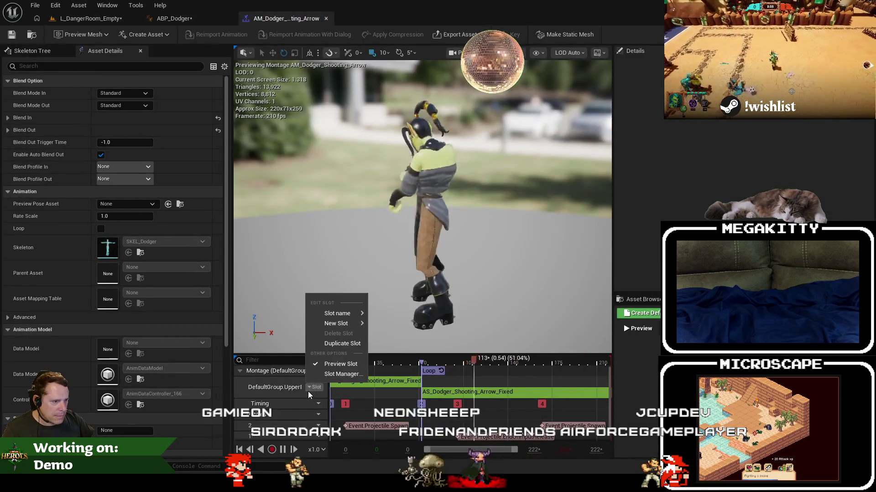
key(Escape)
mouse_move(339, 315)
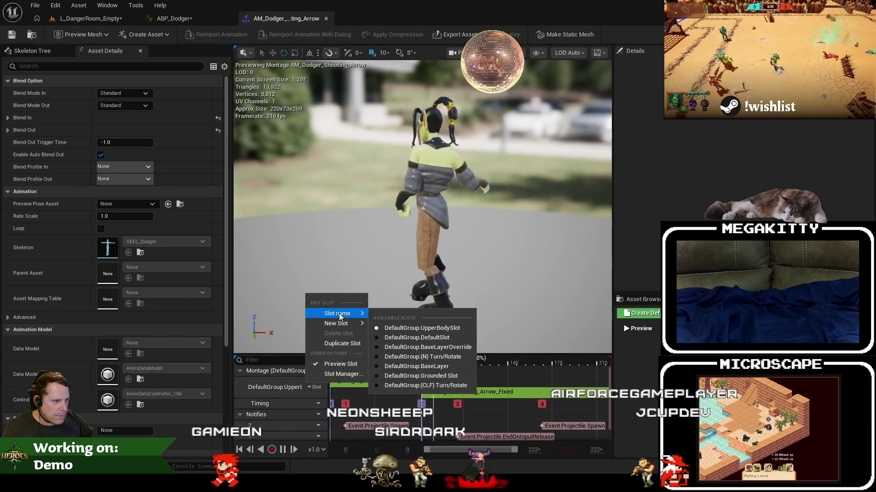
click(268, 387)
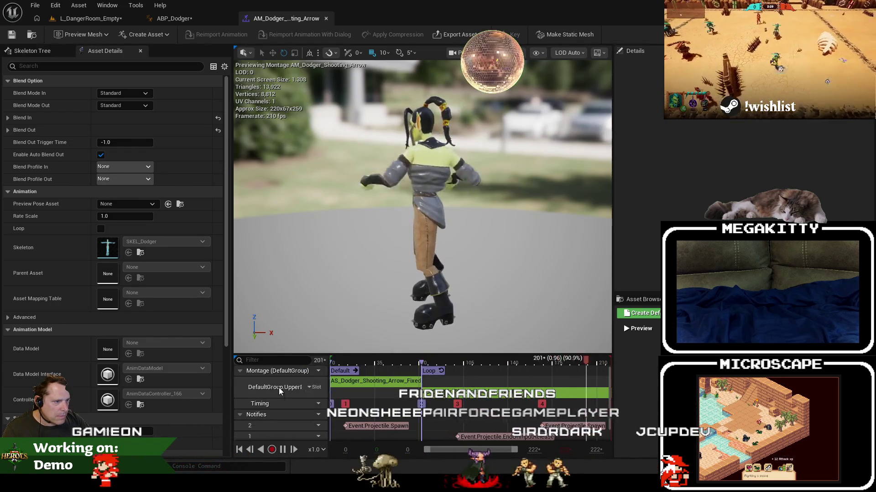
click(316, 388)
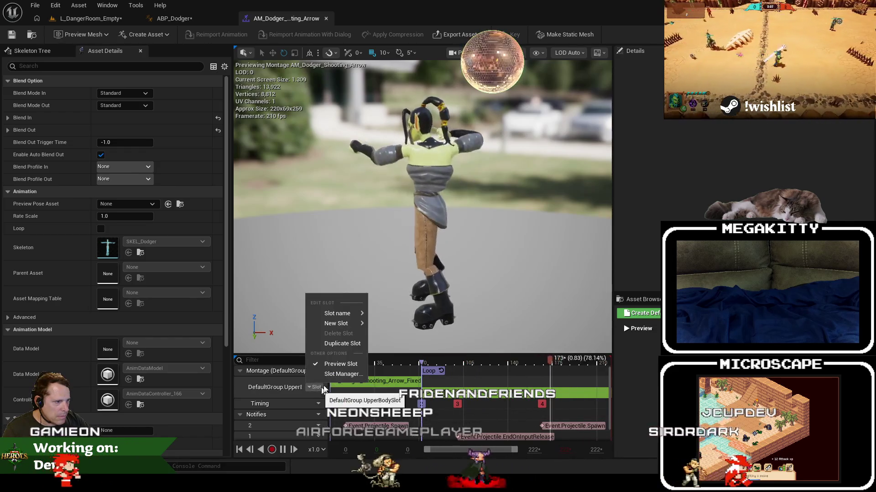
mouse_move(348, 325)
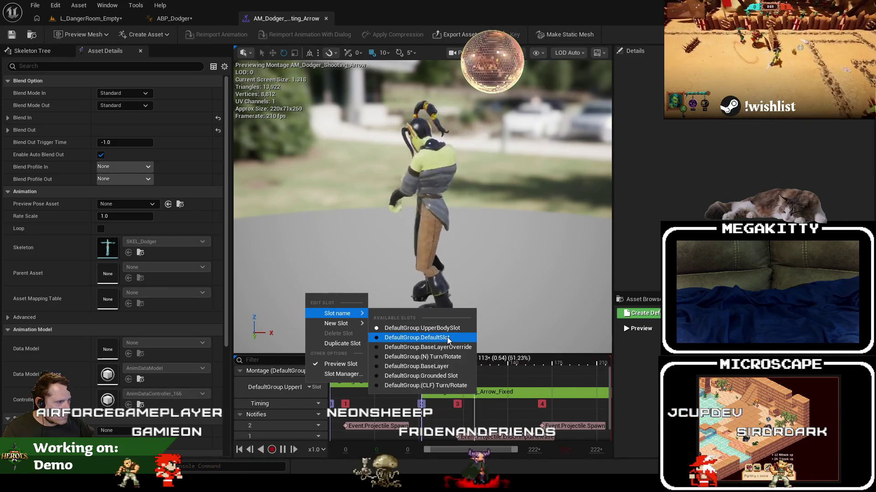
click(343, 374)
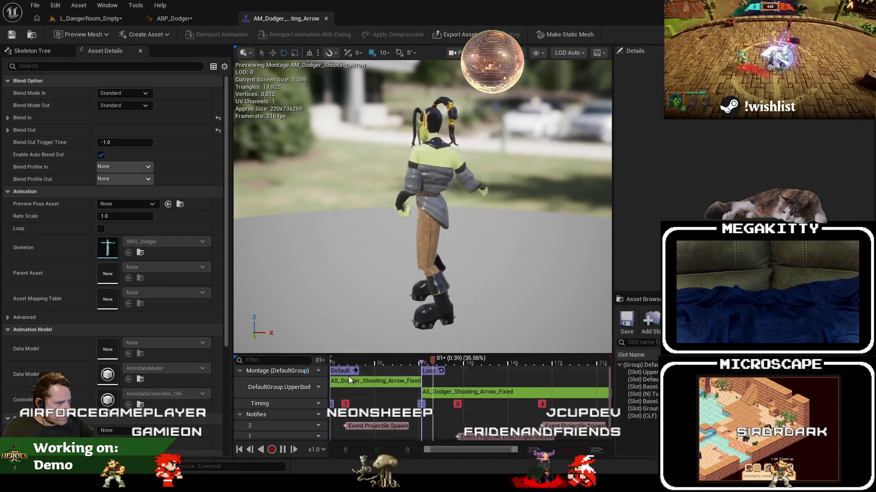
click(643, 379)
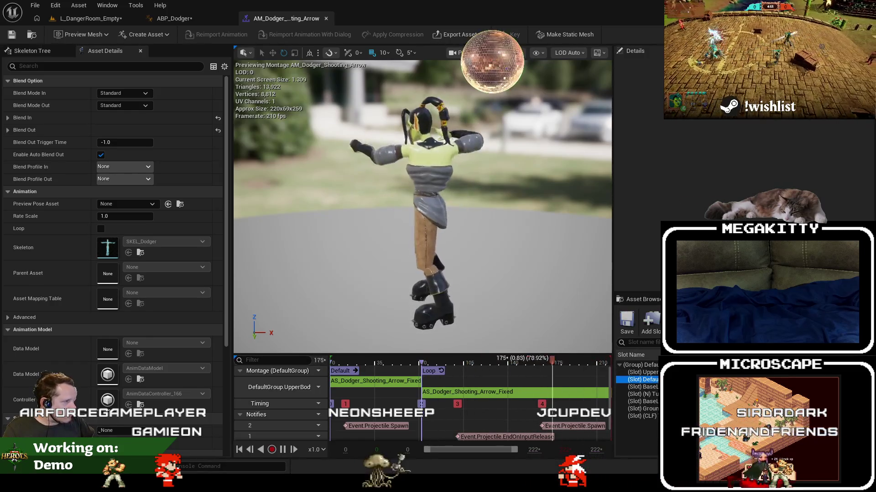
click(173, 18)
Set Montage Group Name to DefaultGroup.DefaultSlot and wire its Return Value into the AND node
mouse_move(534, 264)
mouse_down()
mouse_move(456, 264)
mouse_move(462, 279)
mouse_up()
key(ctrl+v)
key(Return)
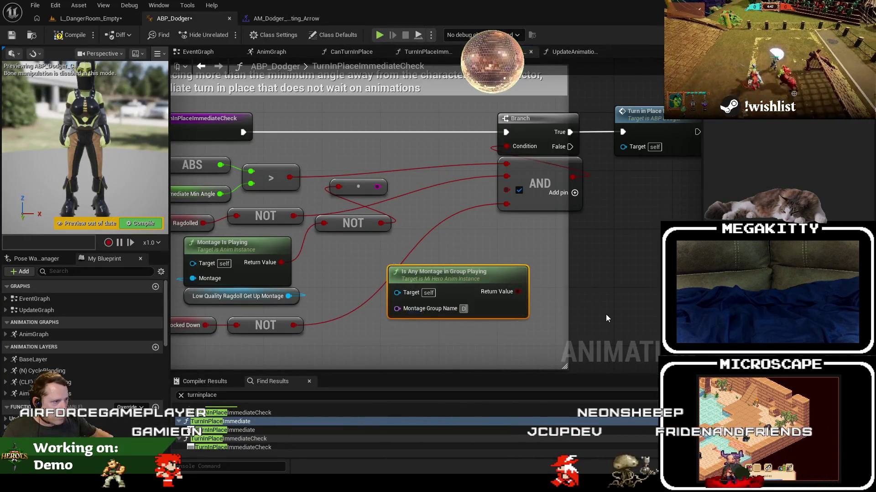
key(BackSpace)
key(BackSpace)
key(BackSpace)
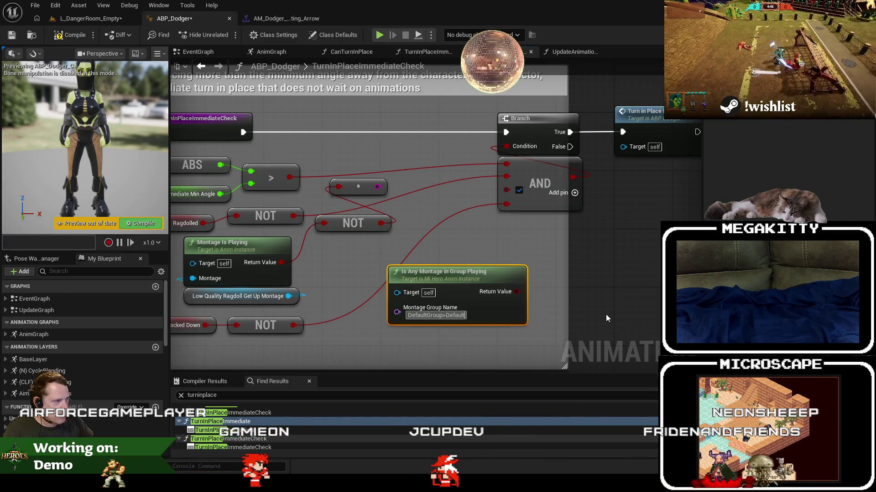
text(.DefaultSlot)
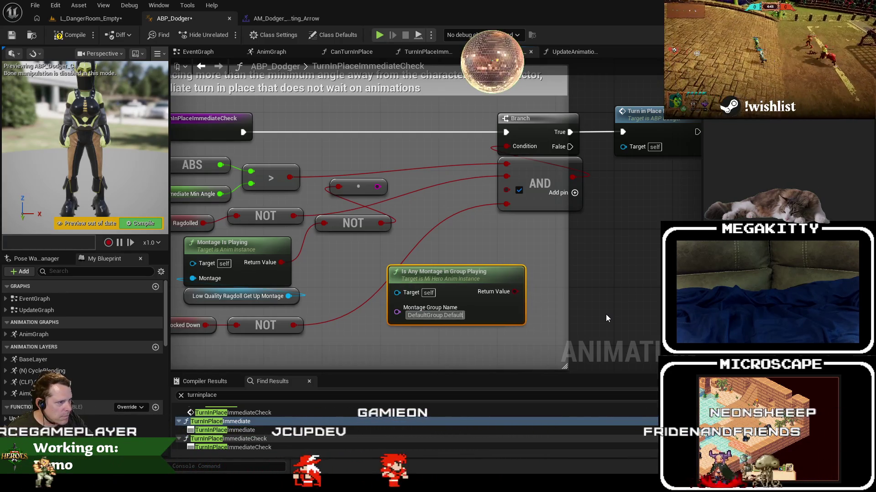
key(Return)
mouse_move(525, 293)
mouse_down()
mouse_move(459, 271)
mouse_move(471, 261)
mouse_up()
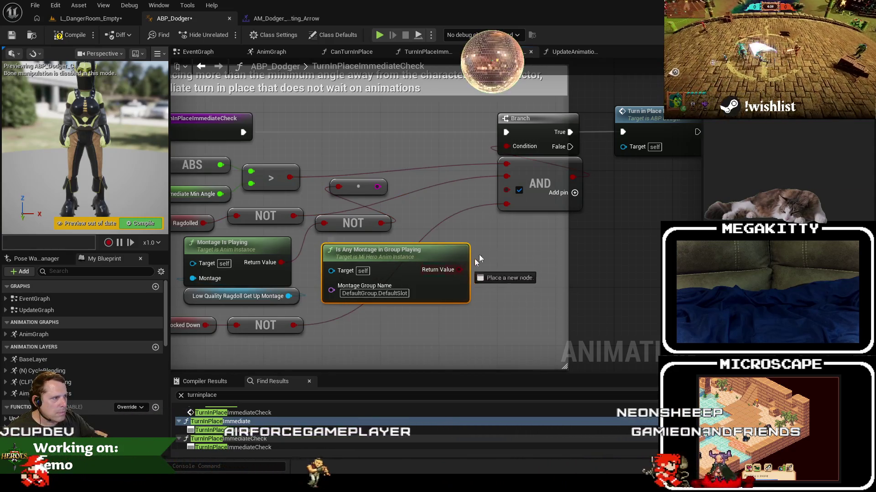
drag(508, 192, 508, 193)
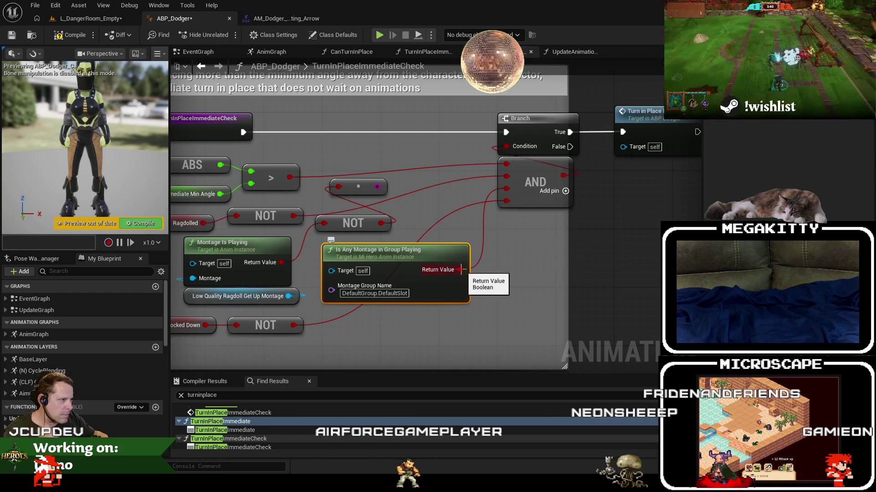
Insert a Print String node into the exec line of TurnInPlaceImmediateCheck
drag(489, 261, 508, 255)
text(not)
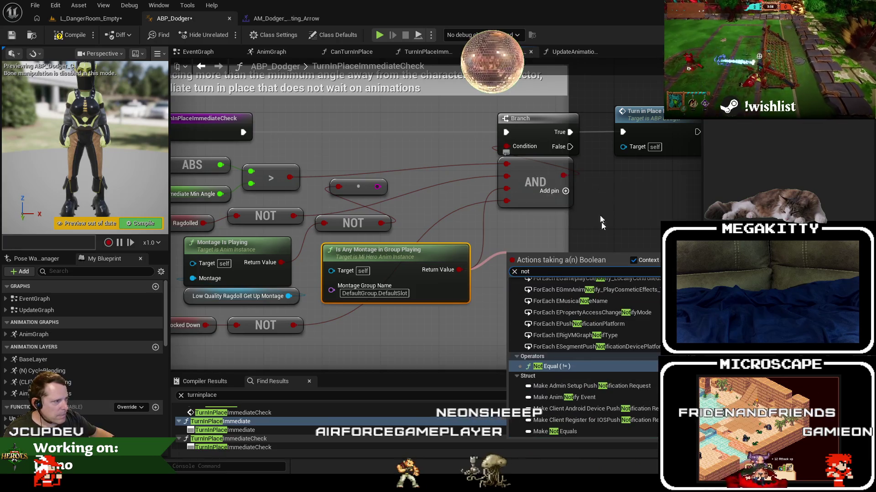
click(477, 241)
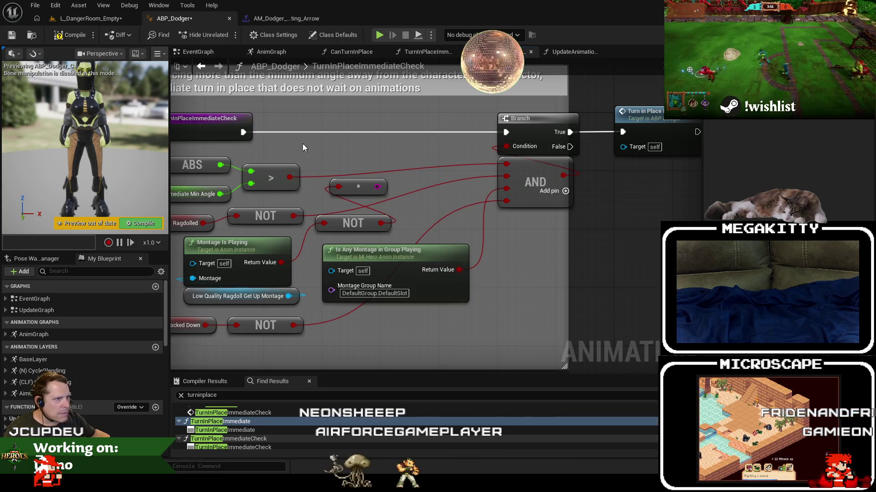
drag(395, 113, 395, 114)
text(porint)
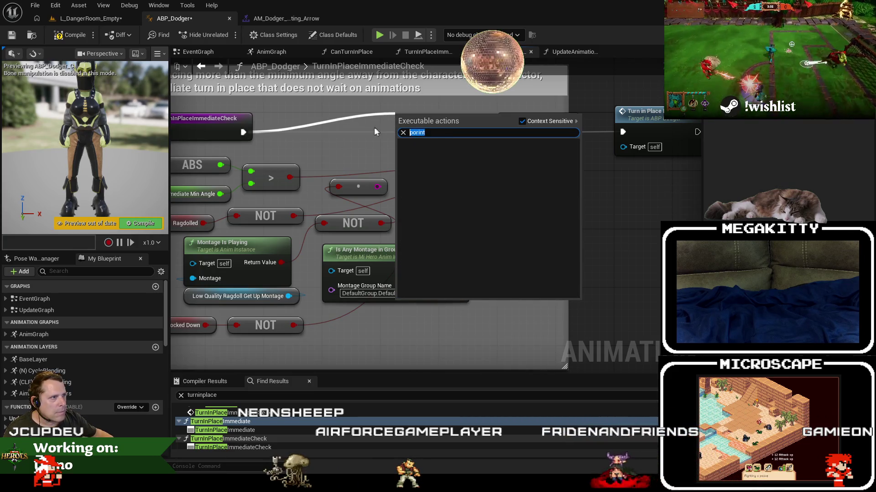
text(print)
key(Return)
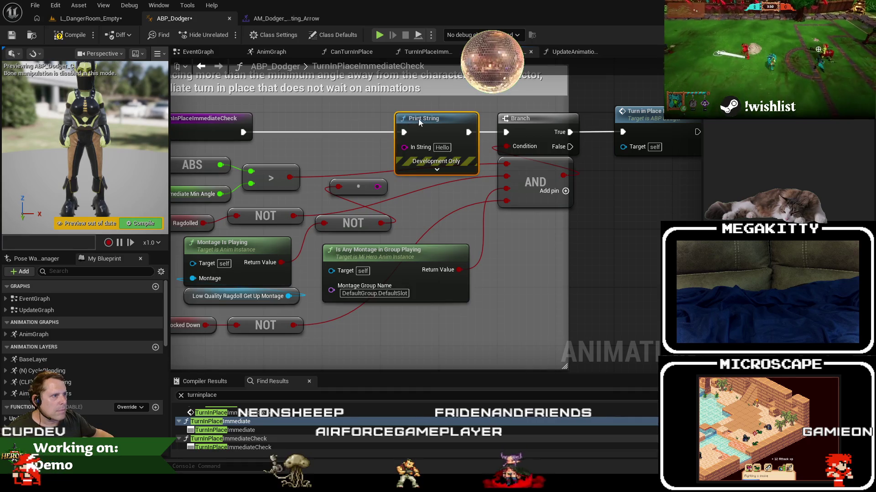
drag(419, 121, 375, 113)
Feed the boolean through a conversion node into Print String's In String and delete the leftover NOT
mouse_move(381, 223)
mouse_down()
mouse_move(410, 196)
mouse_move(360, 140)
mouse_up()
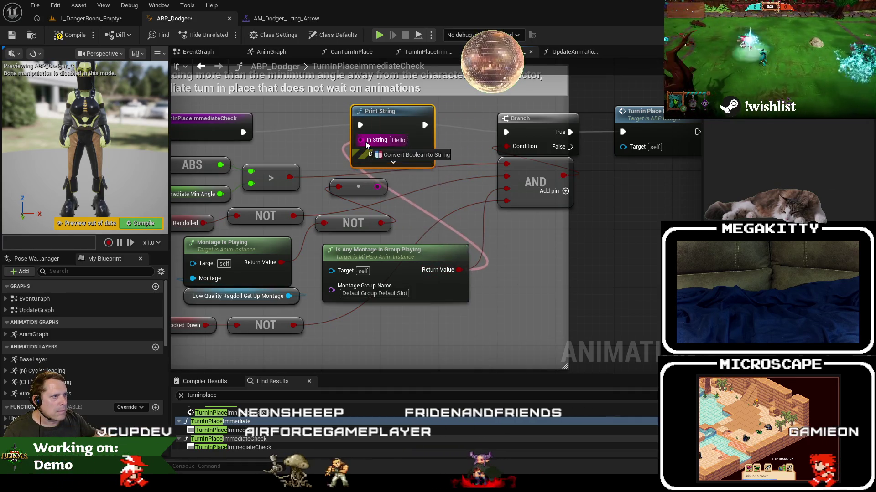
drag(383, 233, 419, 240)
mouse_move(365, 179)
mouse_down()
mouse_move(424, 179)
mouse_move(380, 179)
mouse_up()
click(358, 186)
key(Delete)
key(Delete)
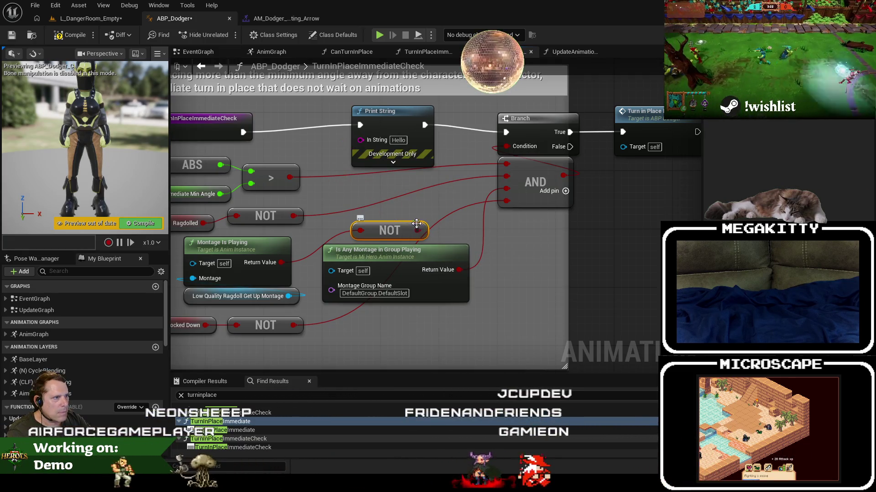
key(ctrl+z)
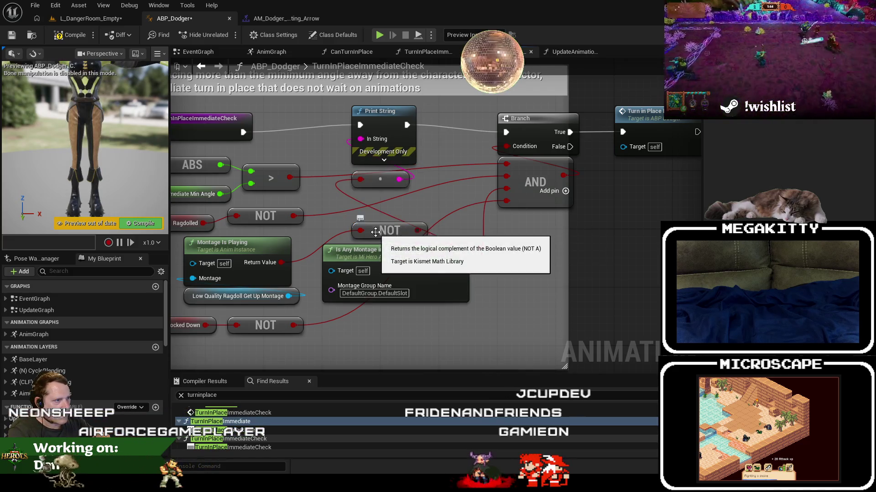
key(Delete)
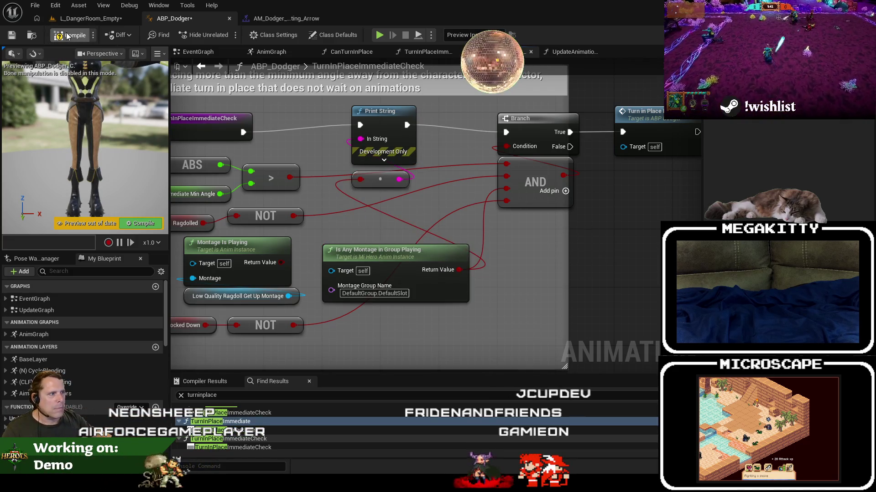
click(86, 18)
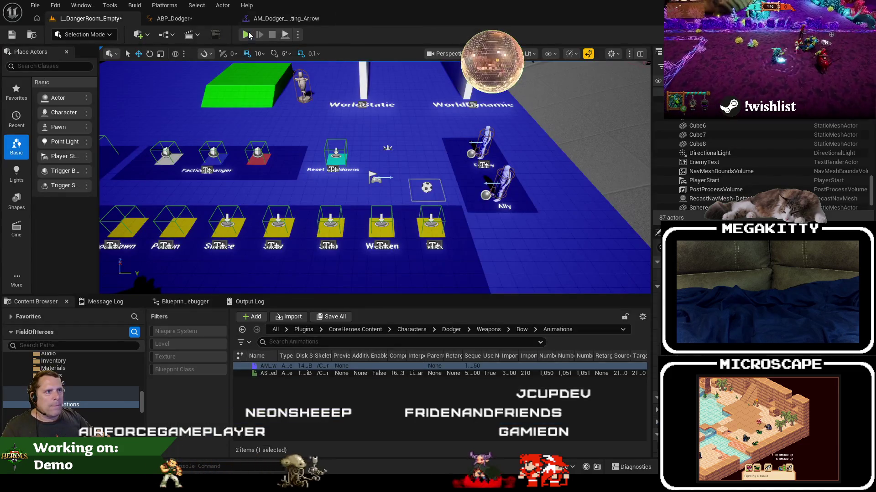
Playtest the level, moving the character sideways, while the debug output prints false
key(alt+p)
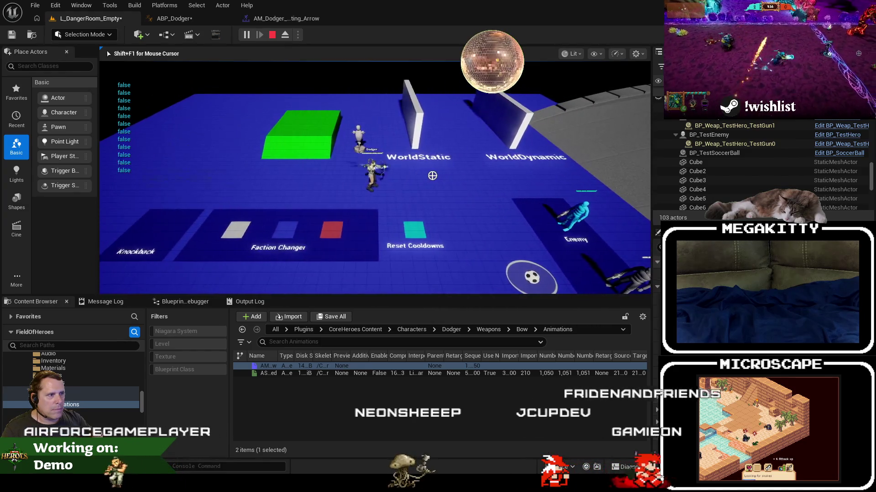
key(d)
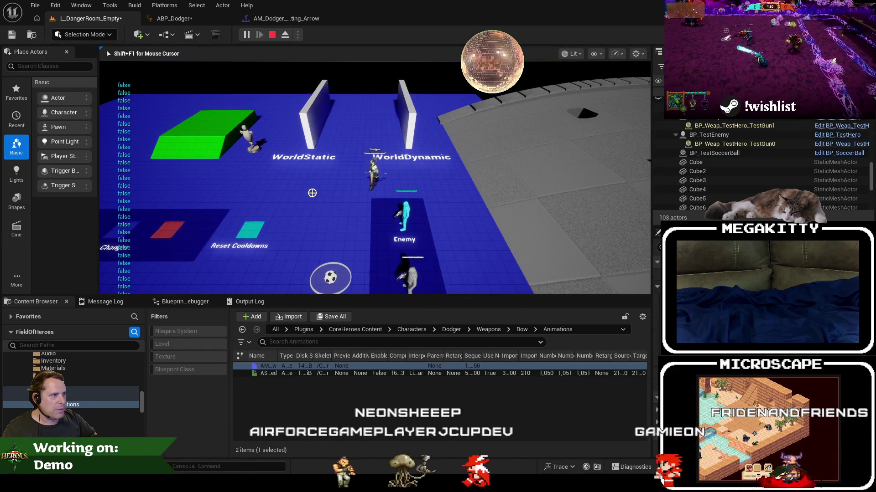
key(Escape)
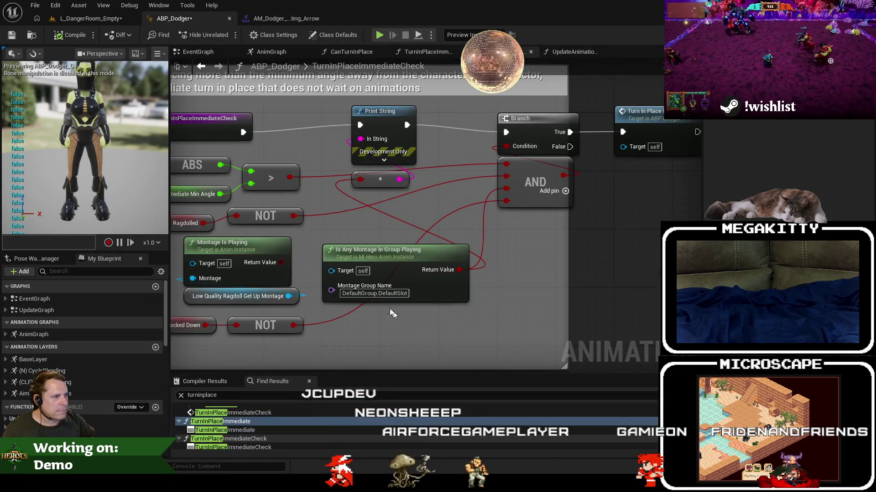
Pick DefaultGroup as the montage group name and rerun the playtest, now printing mostly true
click(375, 293)
click(497, 300)
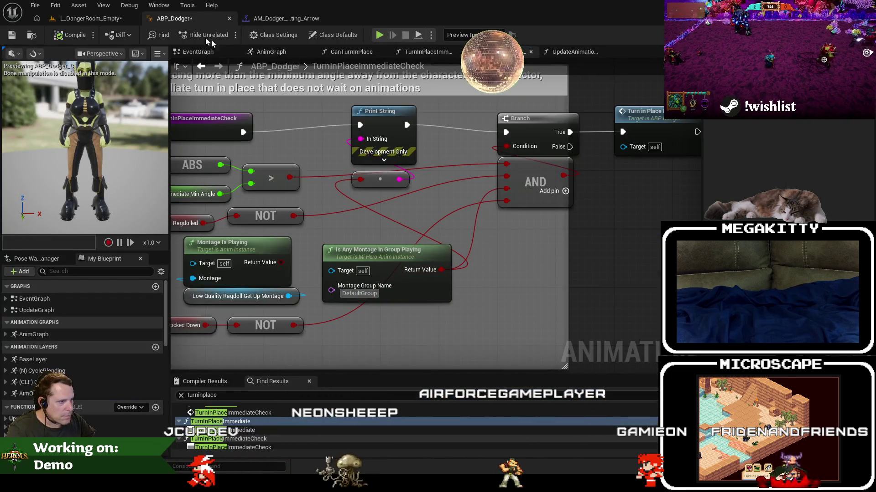
click(103, 22)
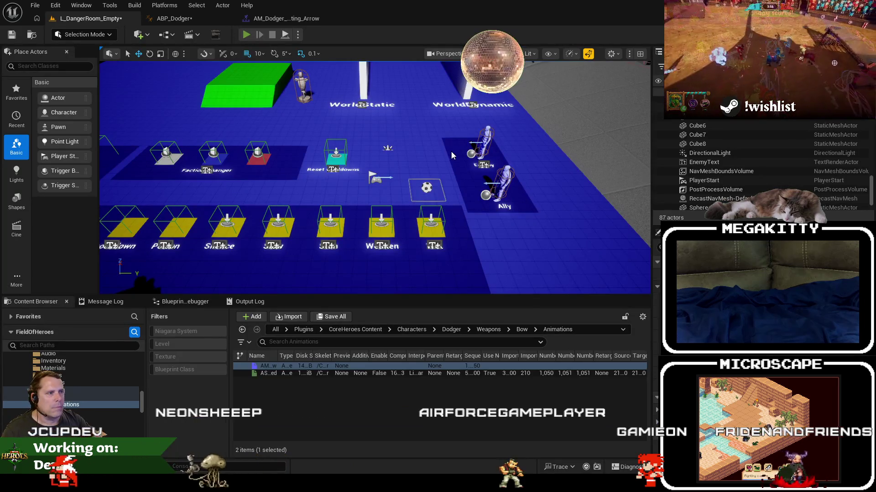
key(alt+p)
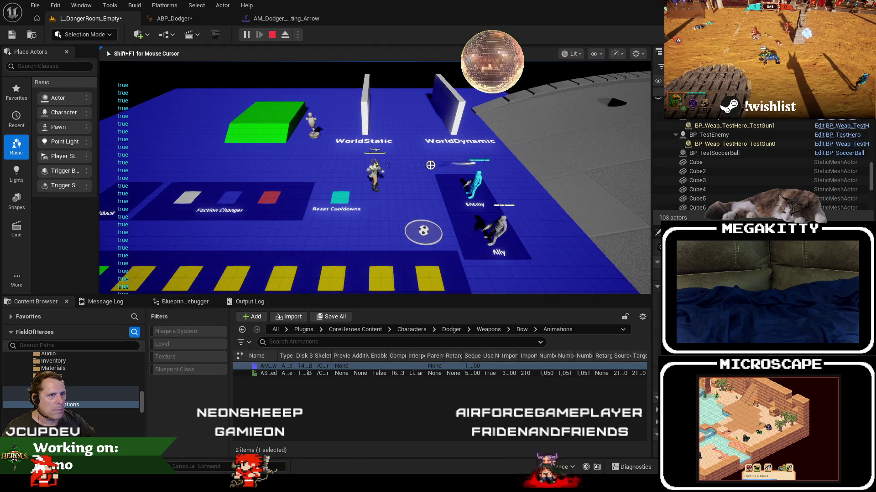
key(Escape)
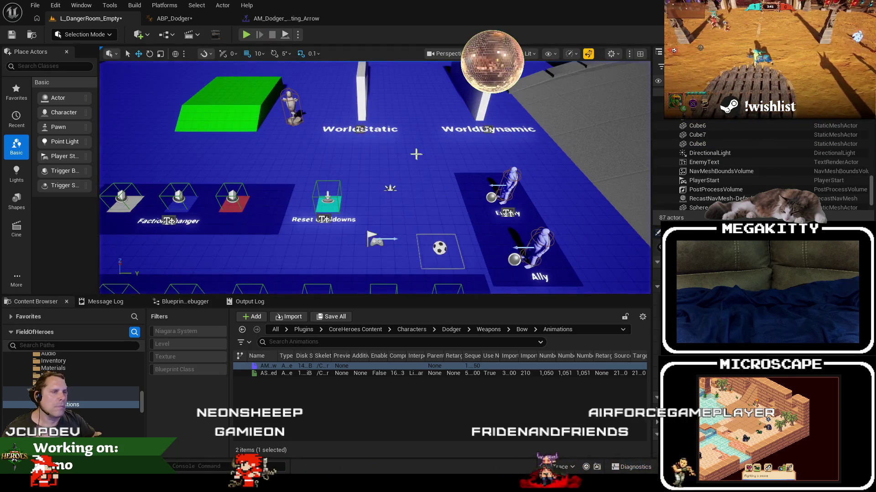
click(192, 18)
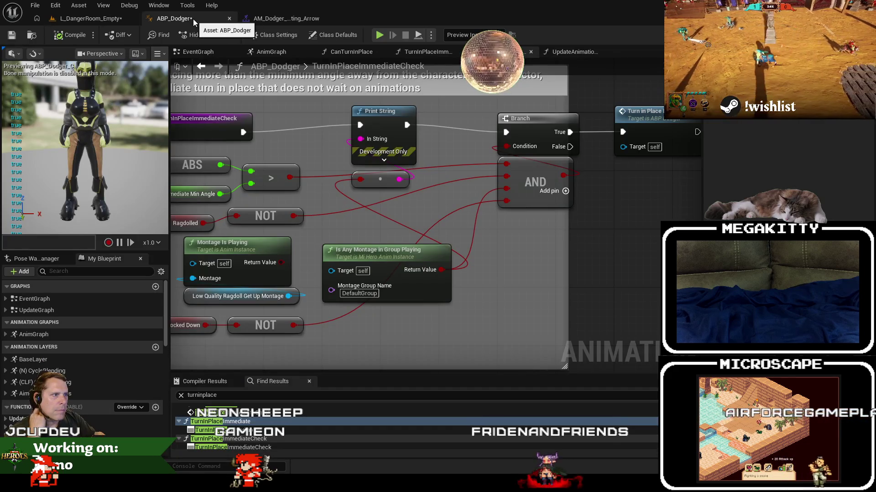
Review the AnimGraph's Blend Poses by bool and Slot nodes, then return to TurnInPlaceImmediateCheck
click(280, 53)
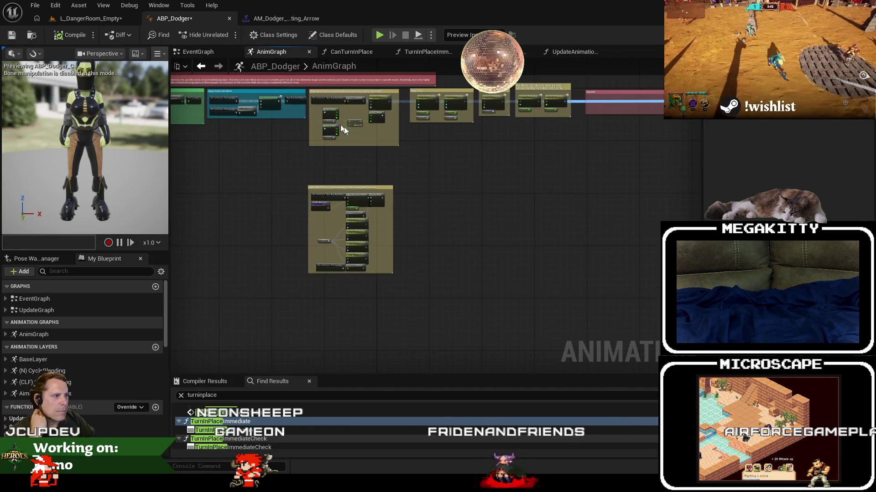
scroll(440, 209, up, 5)
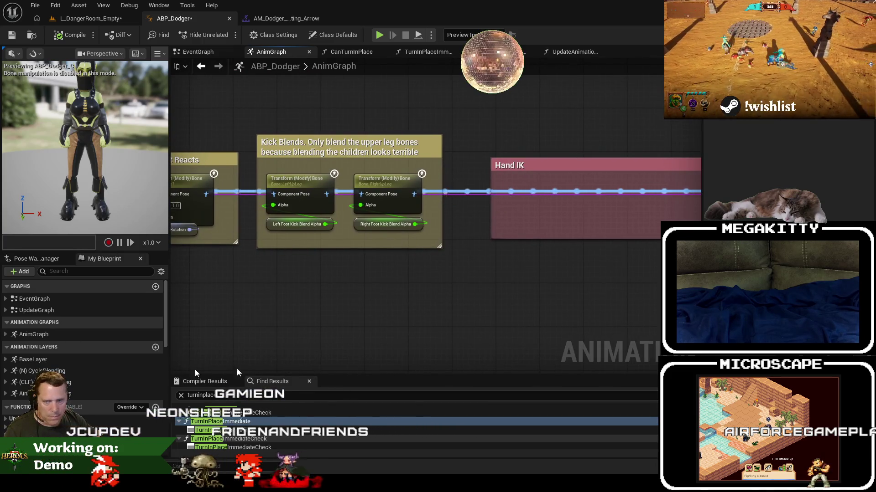
drag(592, 306, 64, 301)
drag(492, 297, 332, 296)
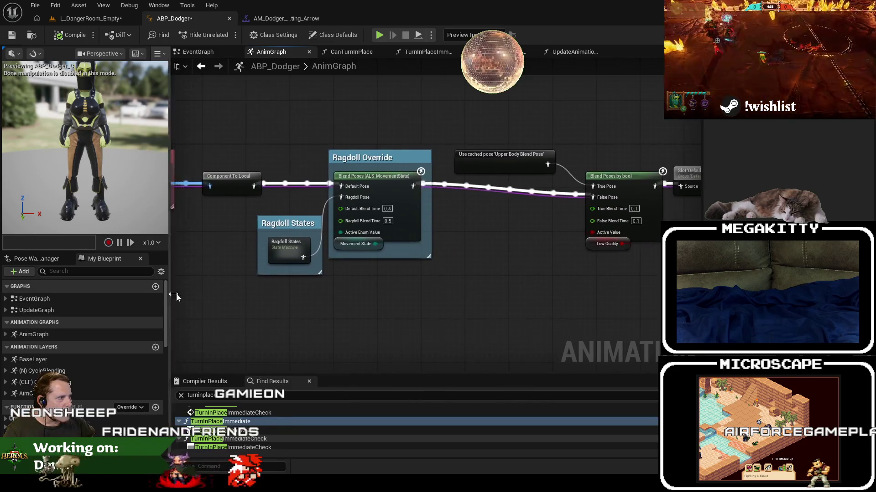
mouse_move(543, 297)
mouse_down()
mouse_move(333, 296)
mouse_move(653, 296)
mouse_up()
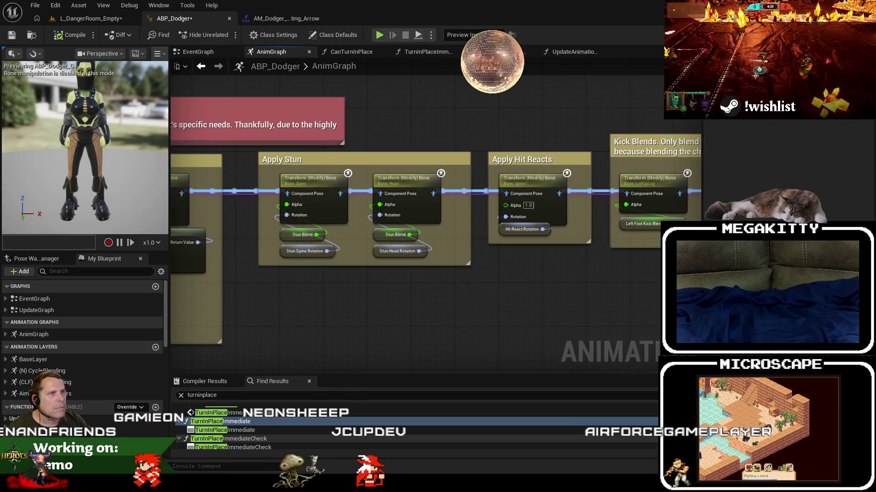
click(265, 19)
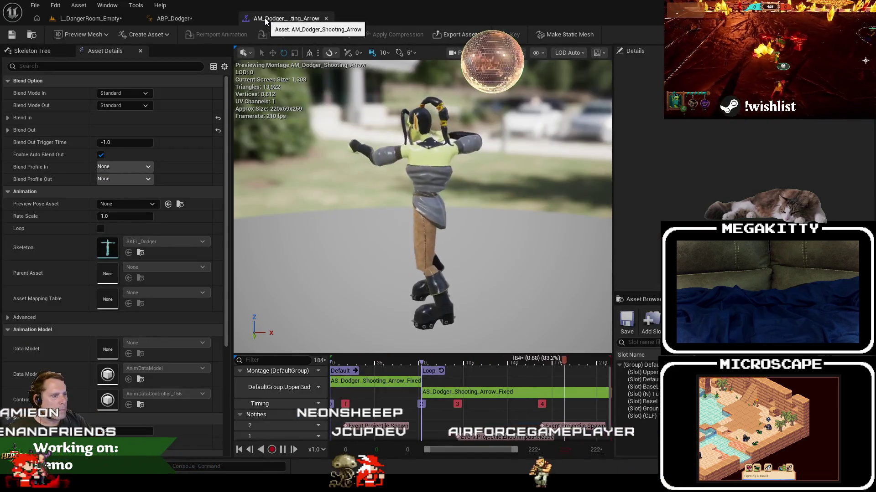
click(200, 20)
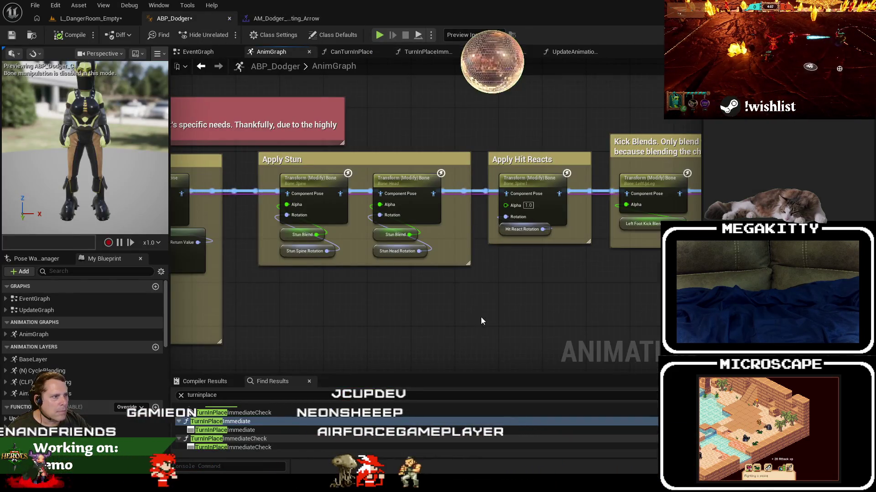
click(560, 56)
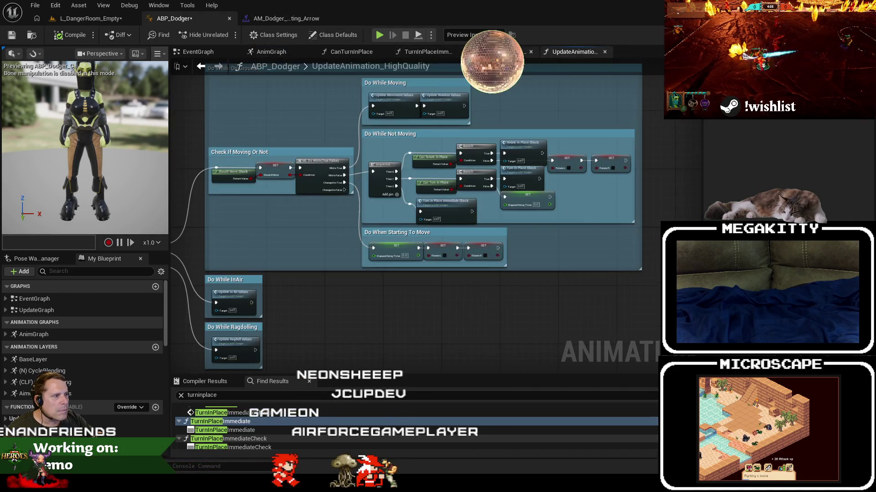
click(495, 51)
click(417, 56)
click(495, 52)
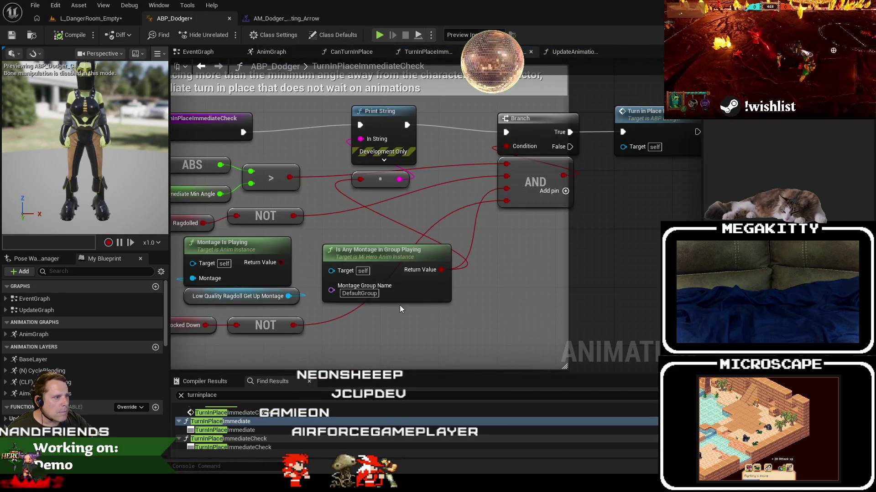
Set the montage group name to DefaultGroup.UpperBody and playtest by shooting an arrow
click(362, 293)
text(.Y)
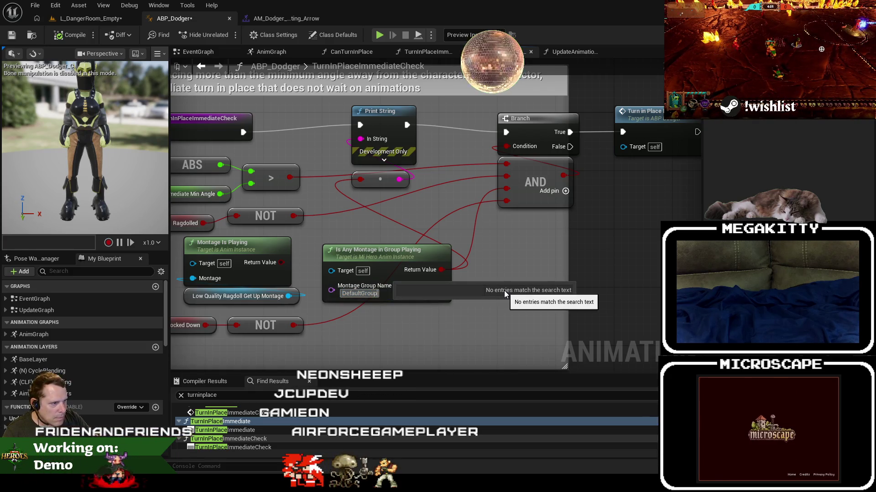
key(BackSpace)
text(Upper)
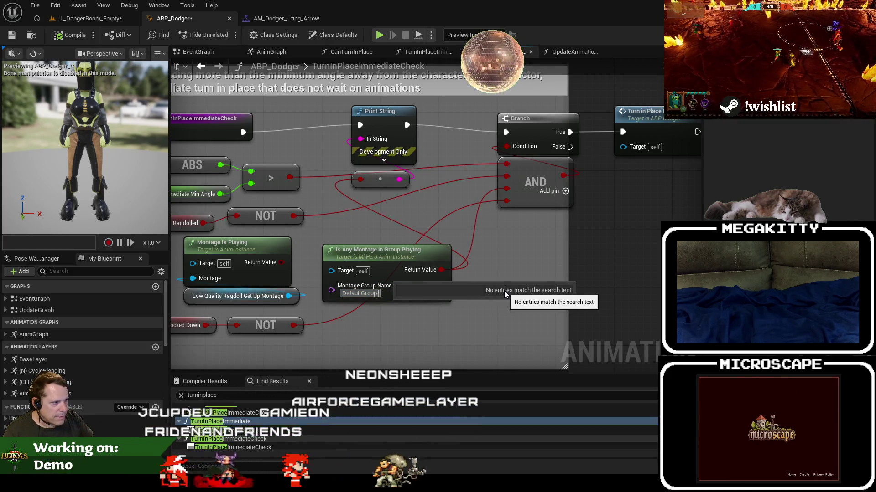
text(Body)
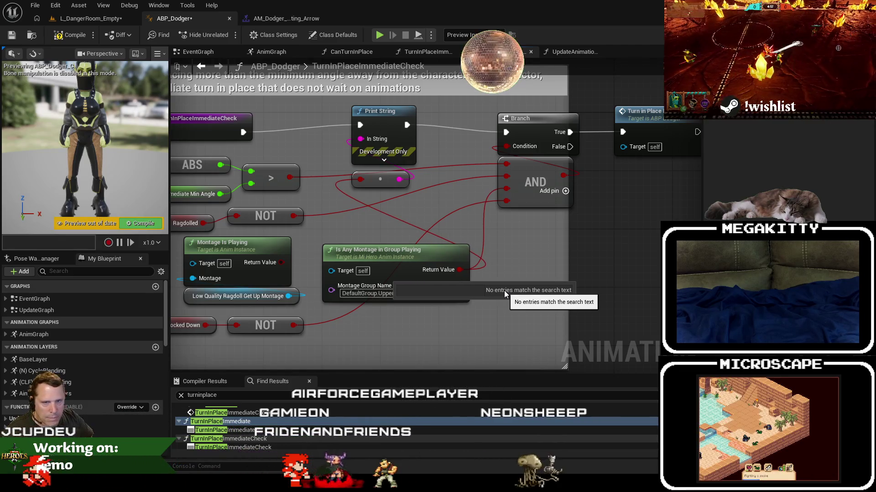
key(Return)
click(87, 18)
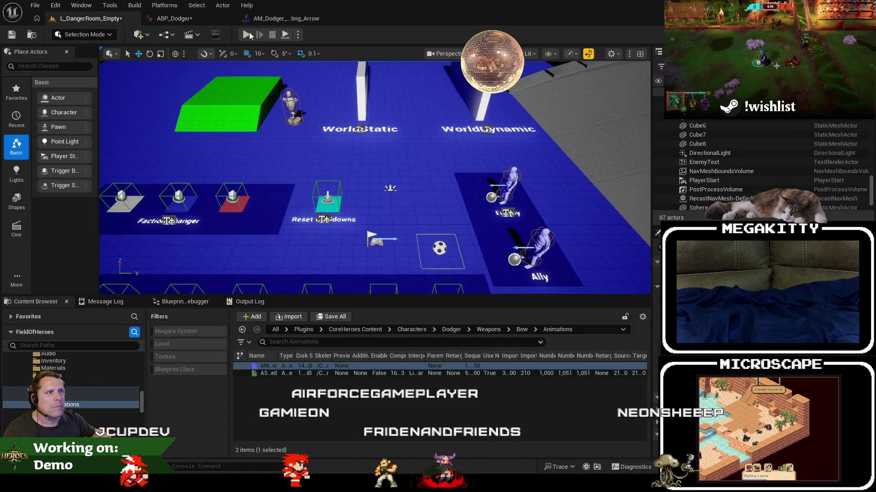
key(alt+p)
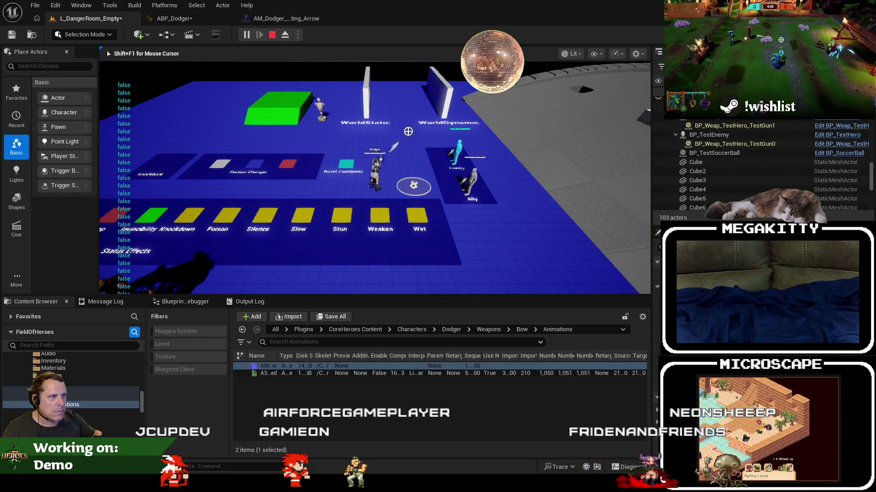
click(311, 119)
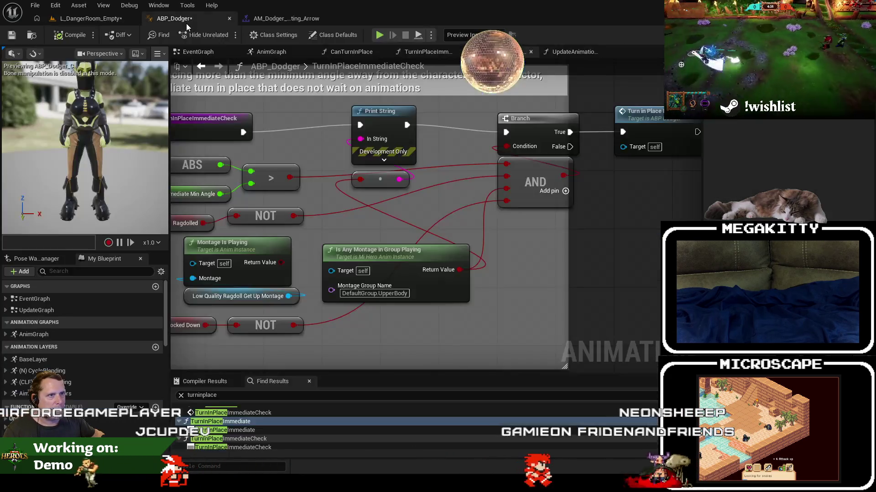
Change the group name to UpperBody and run another short playtest
click(409, 294)
text(UpperBody)
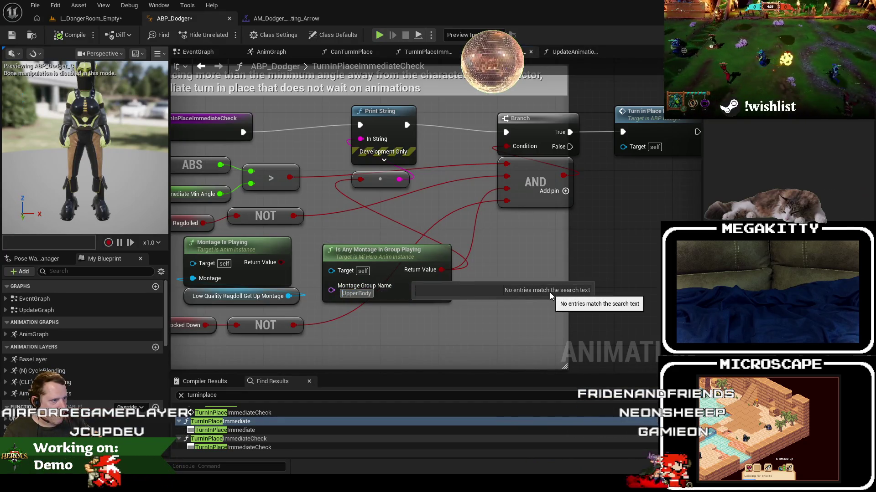
key(Escape)
key(Escape)
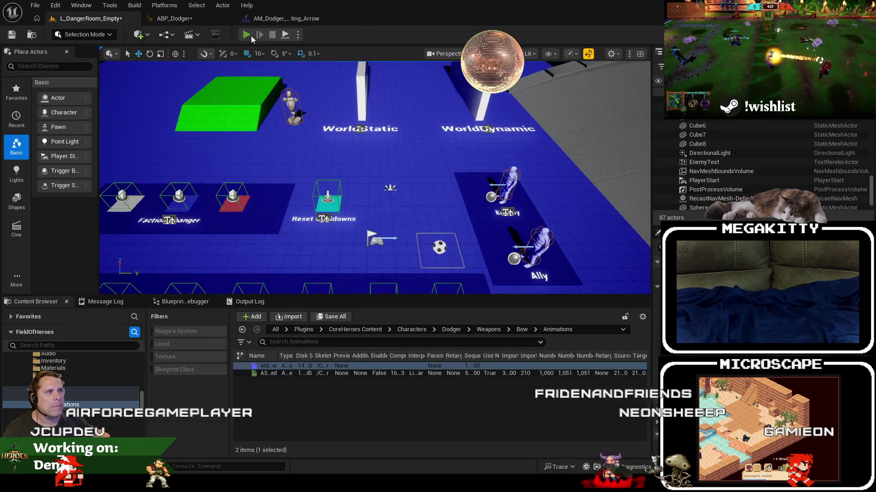
key(alt+p)
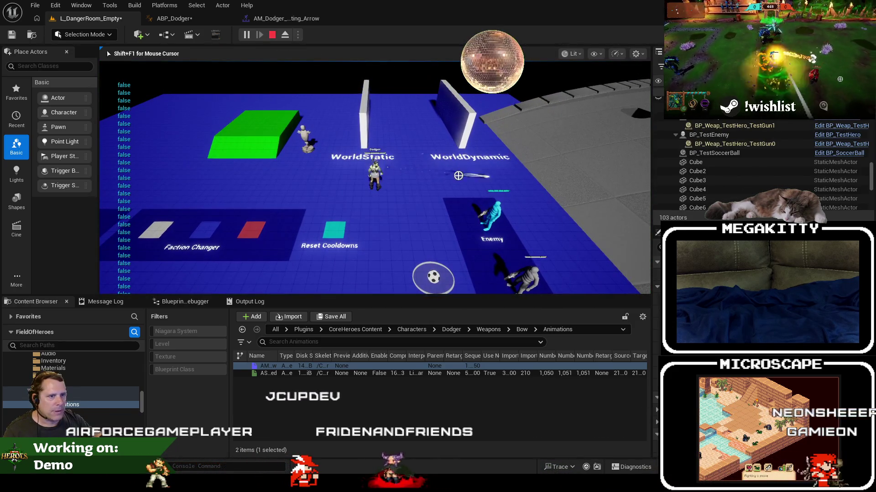
key(Escape)
click(203, 22)
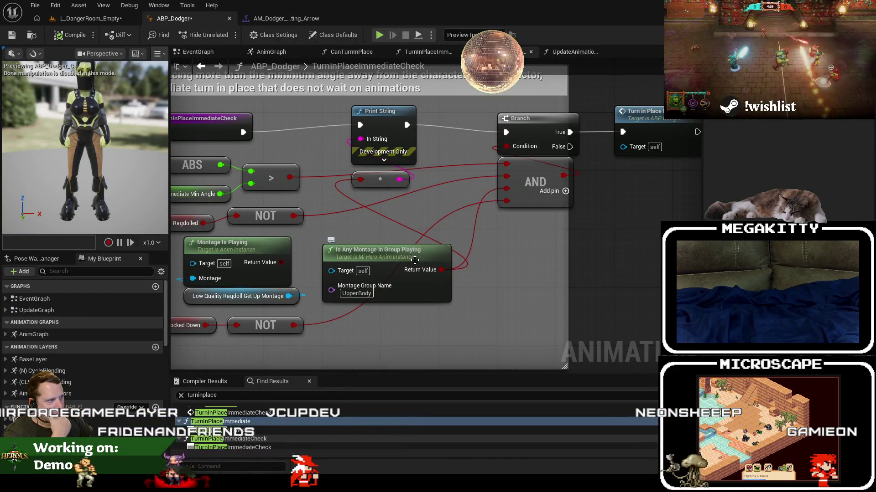
Drag the group-playing check up next to NOT and inspect its UpperBody group name
drag(394, 255, 394, 218)
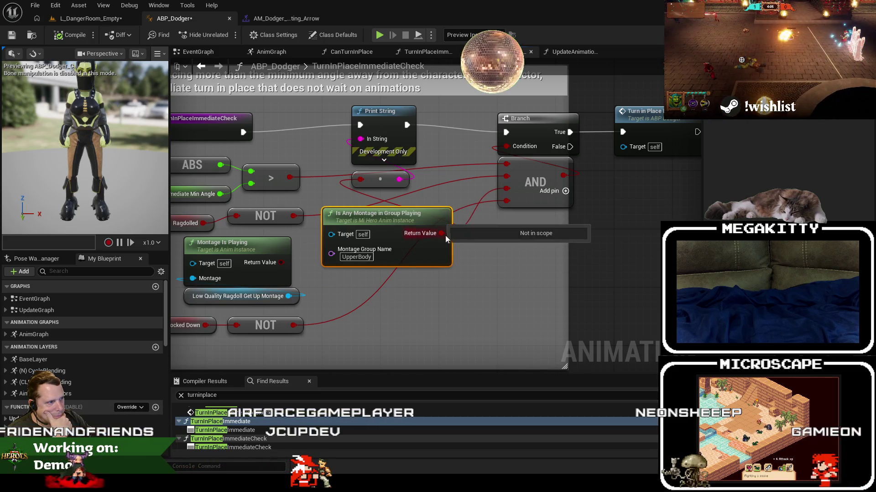
click(359, 256)
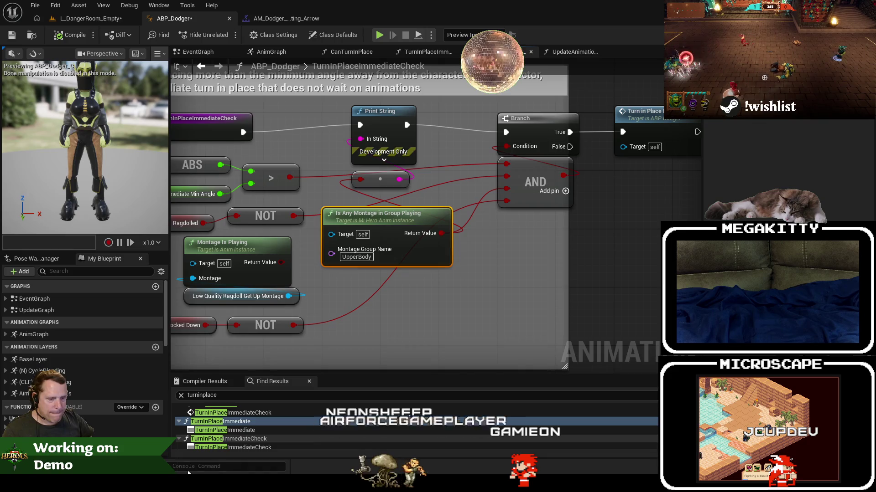
click(152, 440)
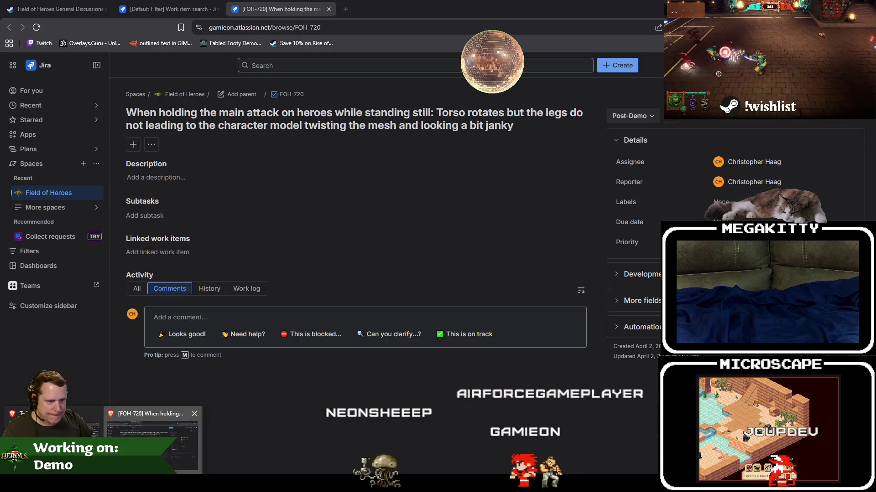
Change FOH-720's status to In Progress, then return to Unreal Editor
click(641, 117)
click(638, 166)
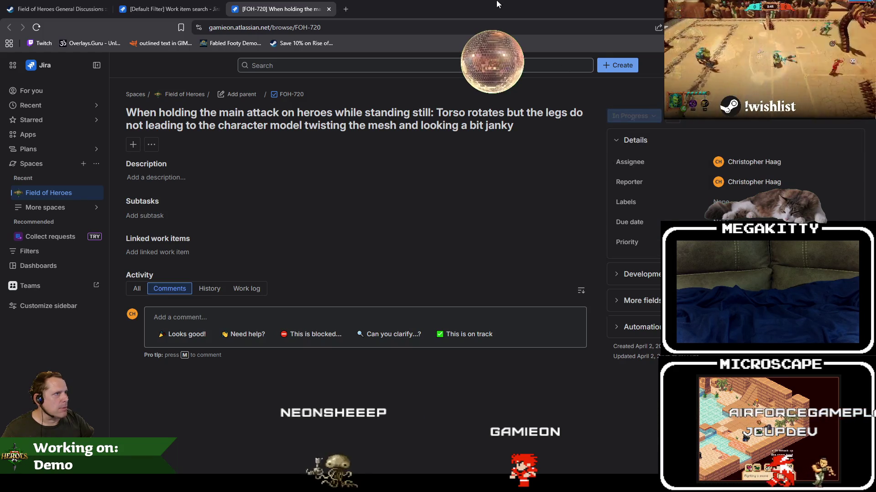
key(alt+Tab)
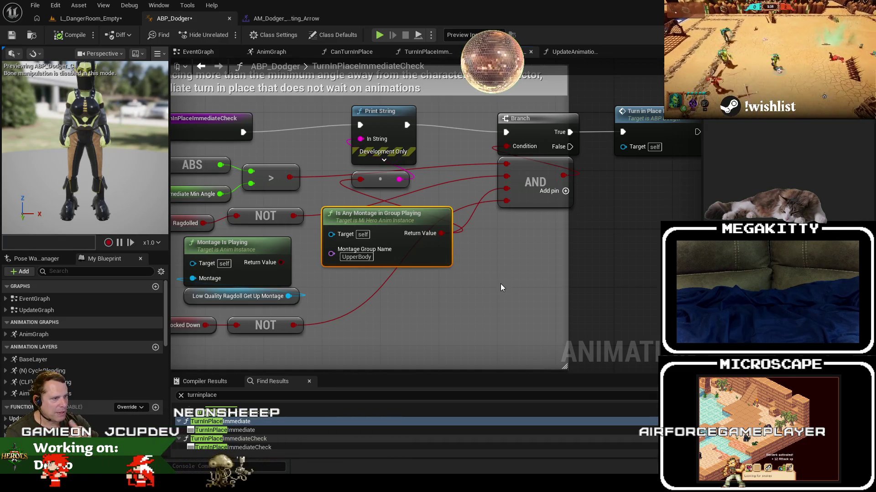
click(278, 19)
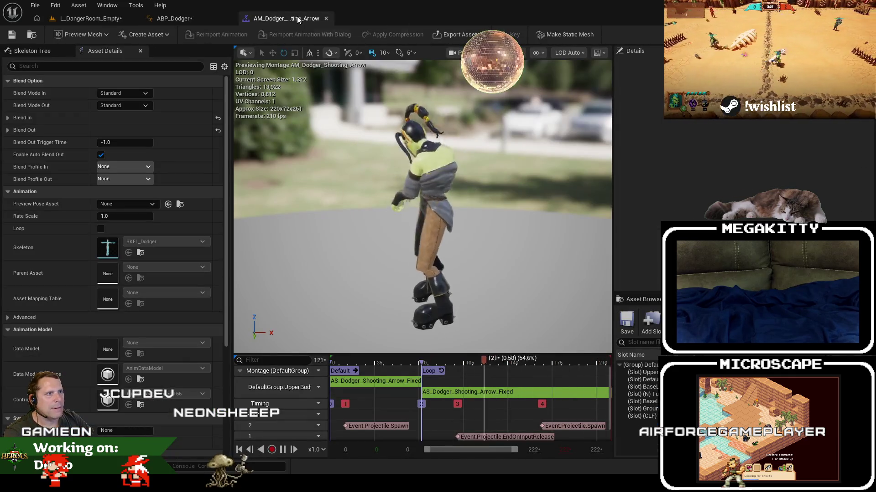
click(172, 21)
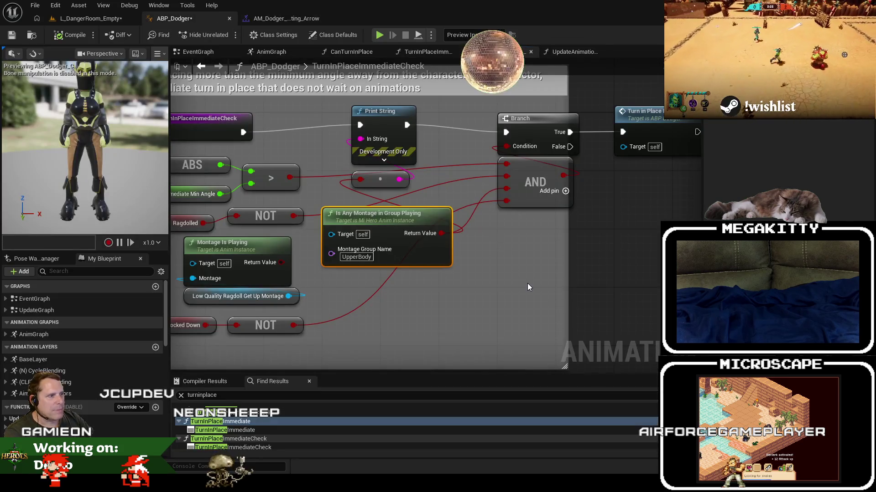
click(348, 258)
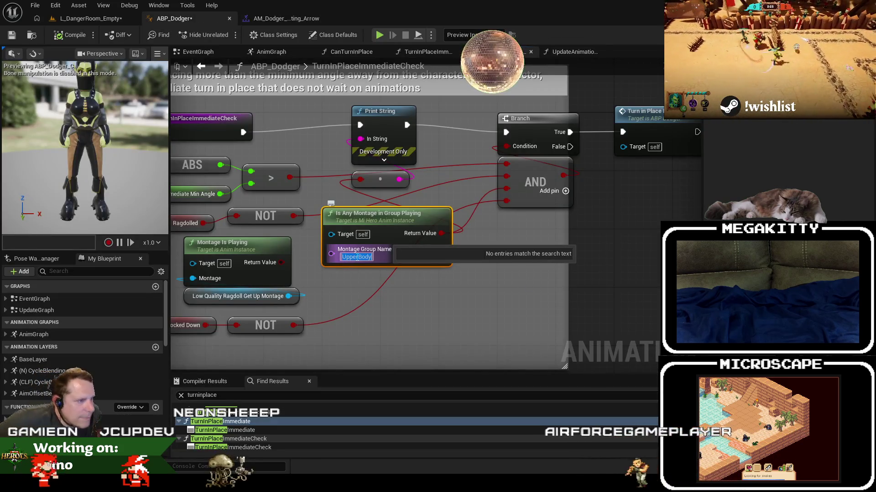
key(Return)
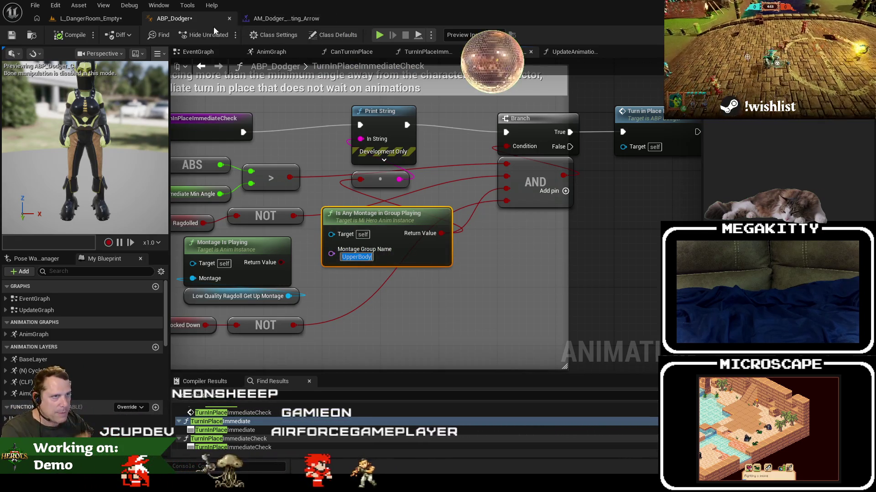
click(270, 18)
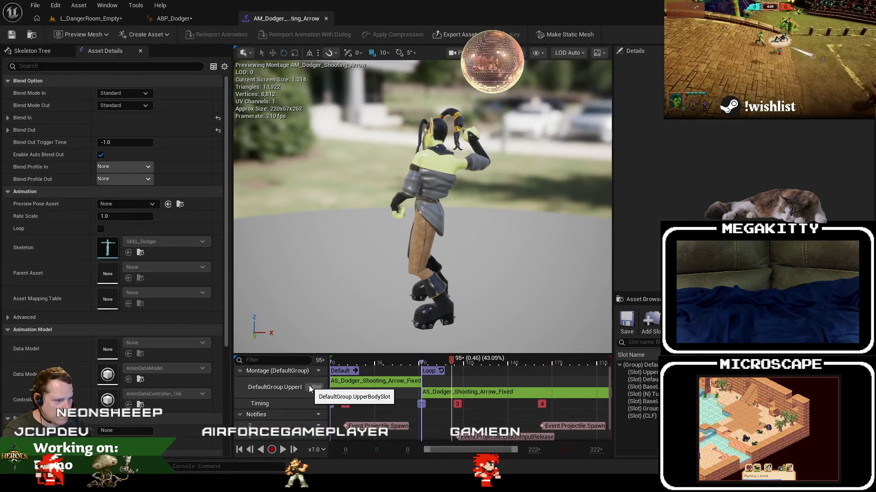
click(197, 17)
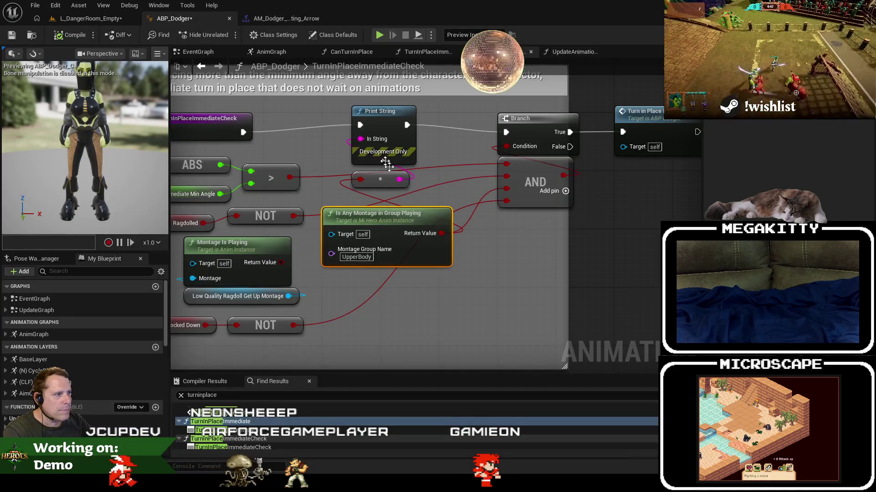
Add an Is Slot Active node with slot name UpperBody and wire its result into the AND chain
right_click(411, 300)
text(montage slot)
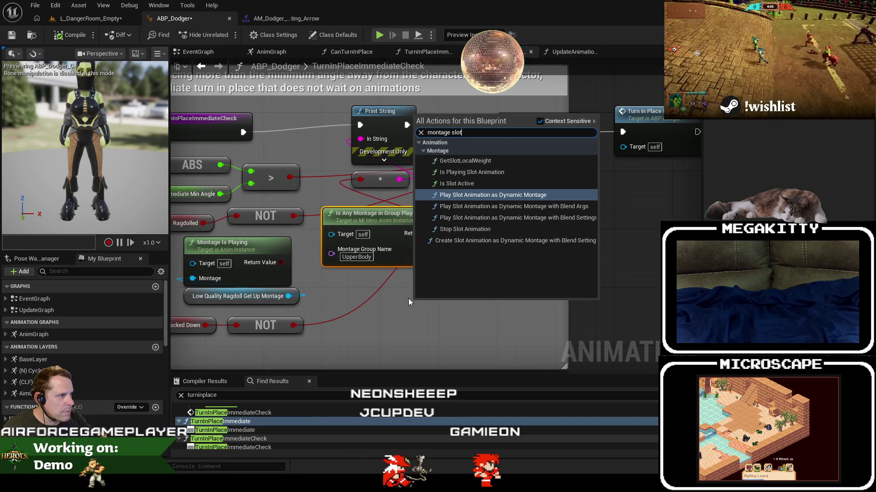
click(476, 184)
drag(484, 326, 447, 312)
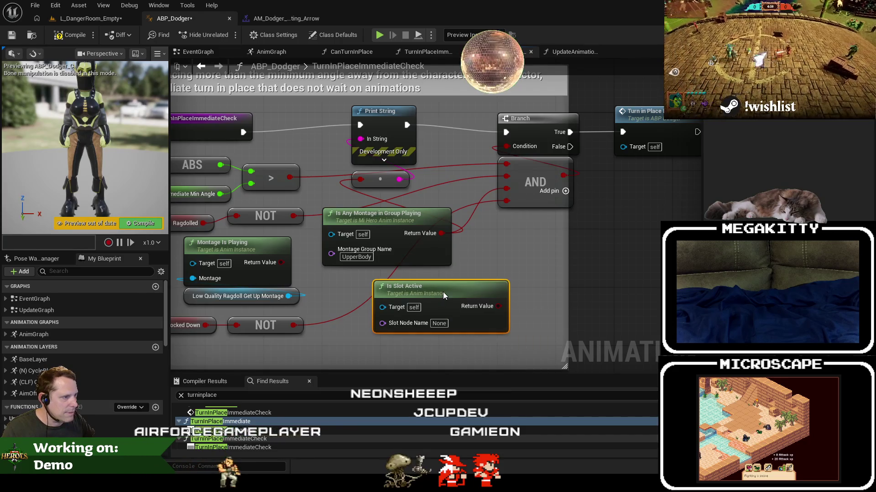
click(445, 324)
text(UpperBody)
key(Return)
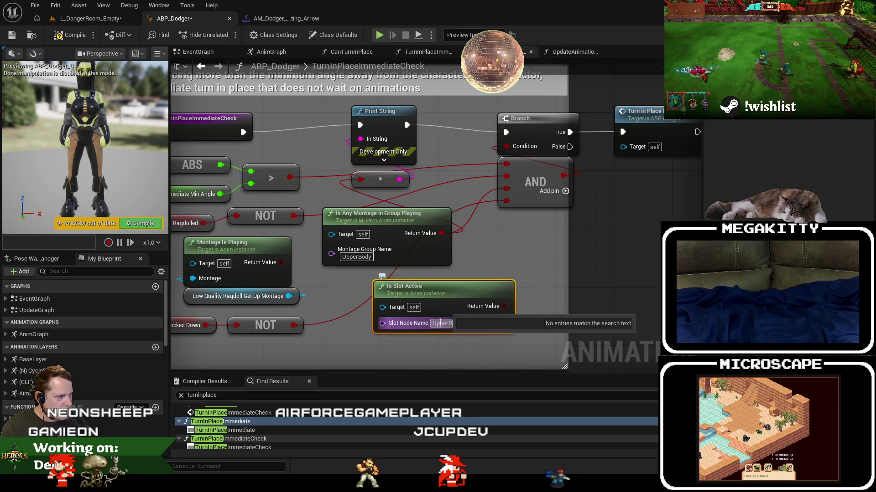
click(546, 254)
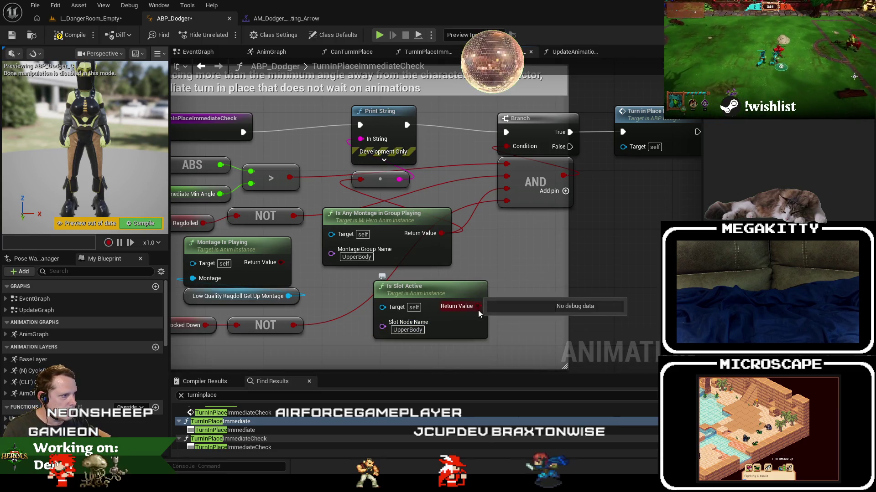
drag(476, 306, 360, 179)
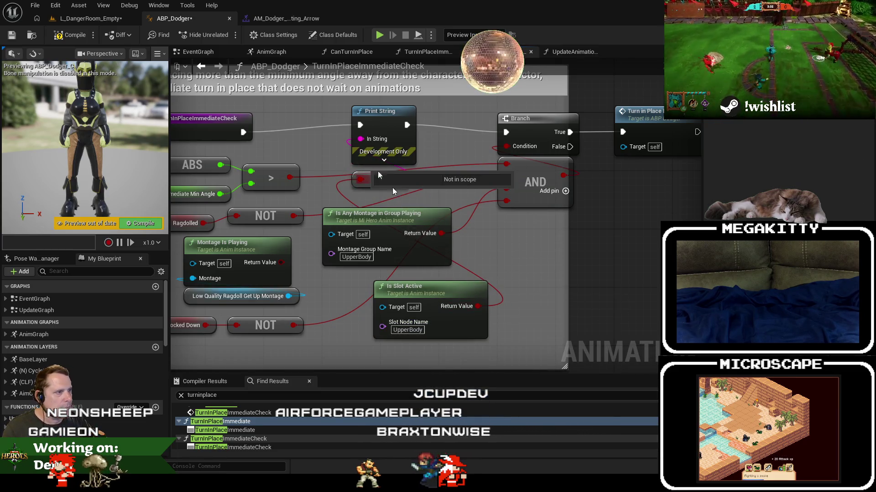
Playtest L_DangerRoom_Empty, then check the shooting arrow montage's slot
click(94, 19)
click(246, 34)
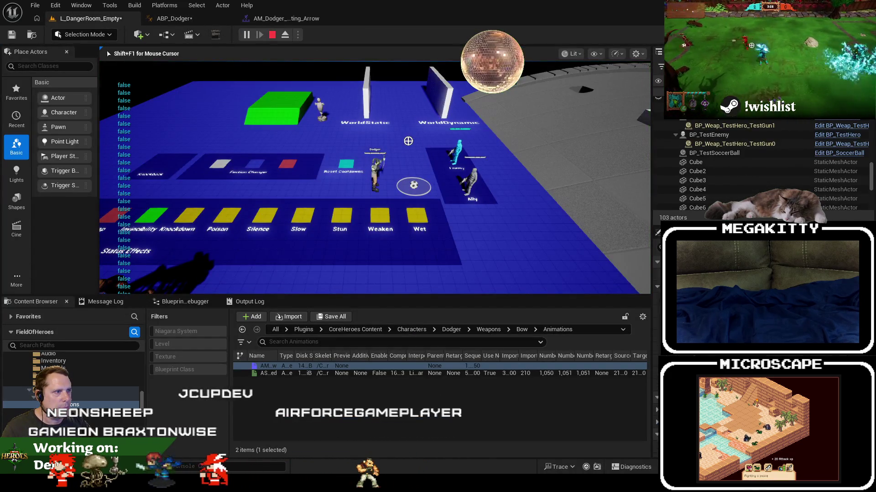
click(180, 18)
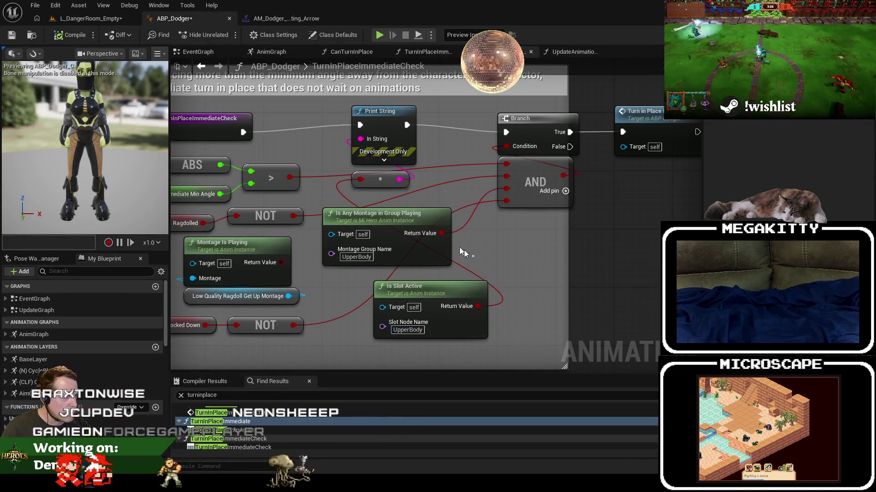
click(274, 18)
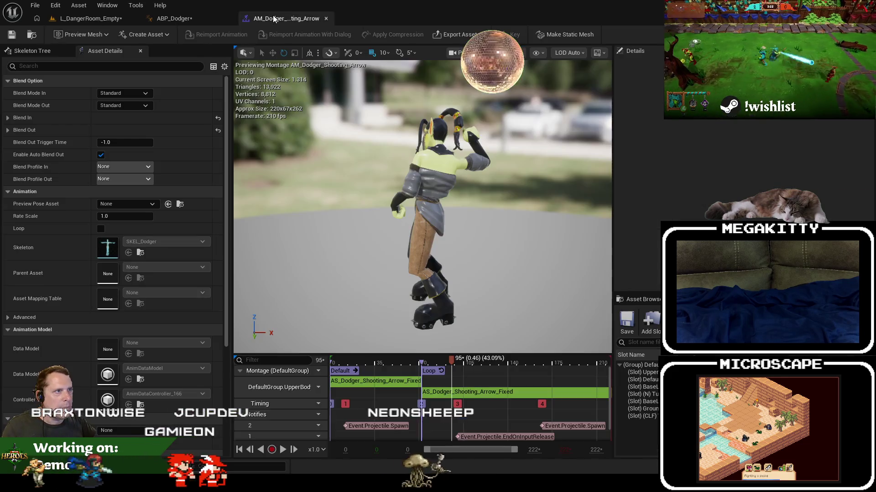
Edit the Is Slot Active slot name, then playtest by walking the Dodger forward
click(211, 21)
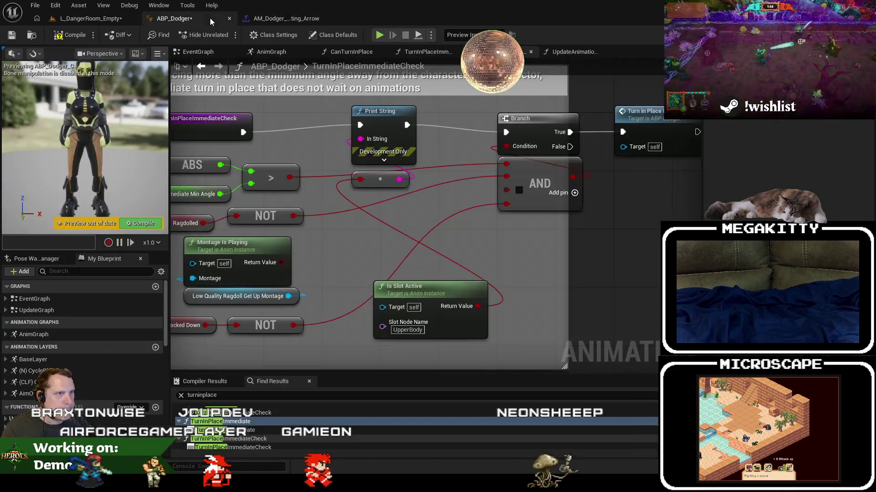
click(415, 331)
text(DefaultGroup.)
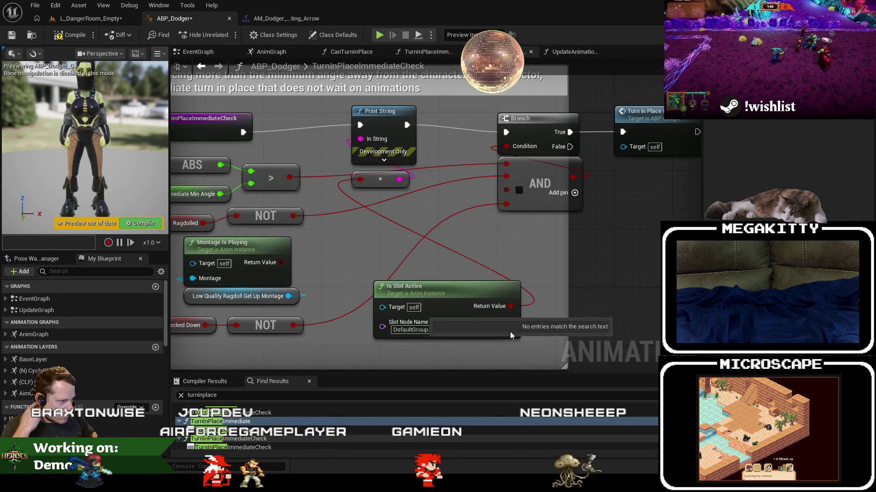
click(85, 20)
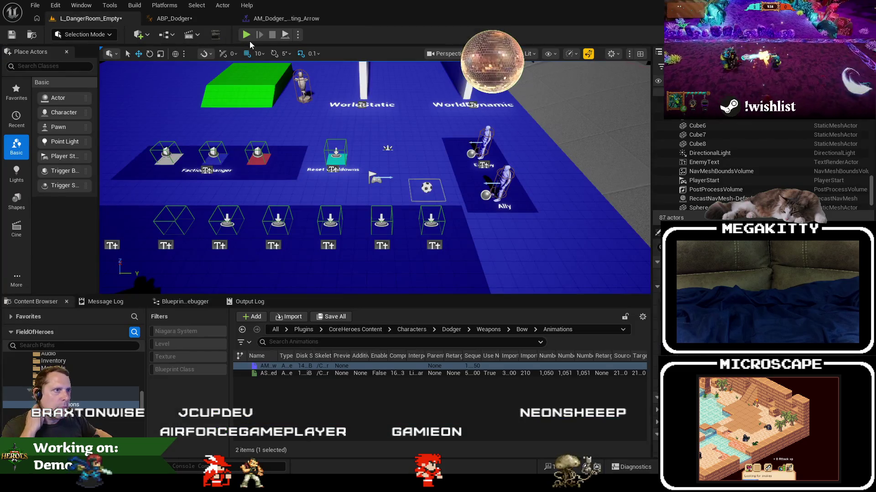
key(alt+p)
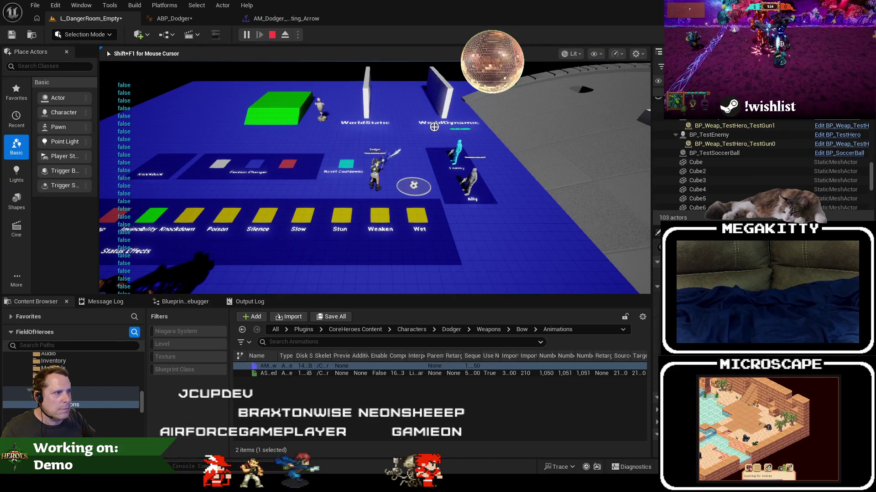
key(w)
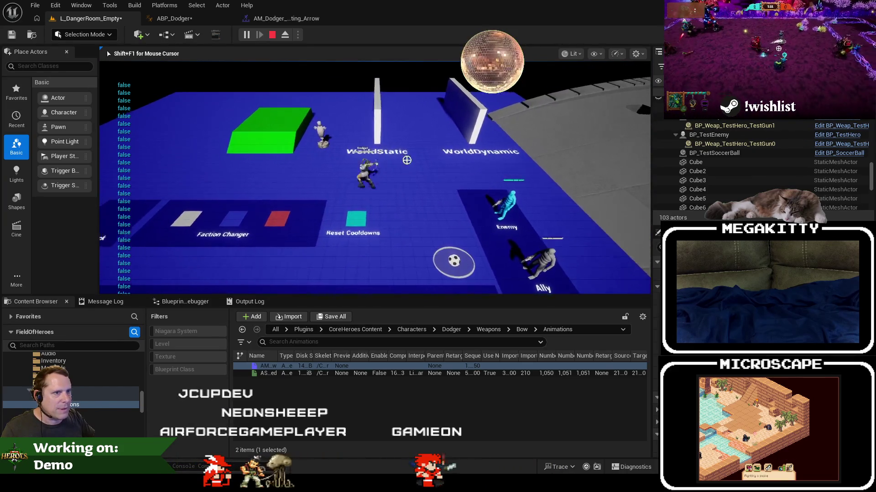
key(shift+F1)
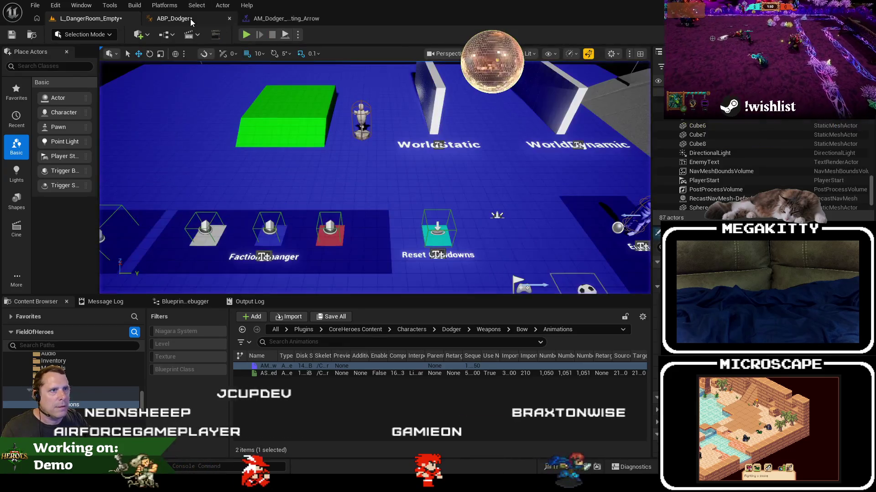
Re-enter UpperBody as the Is Slot Active slot name
click(169, 19)
click(426, 329)
key(BackSpace)
key(BackSpace)
key(BackSpace)
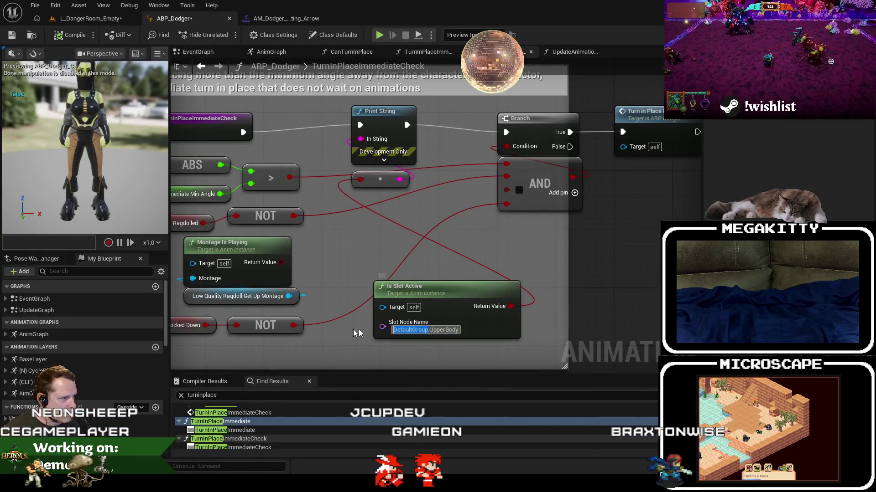
key(Return)
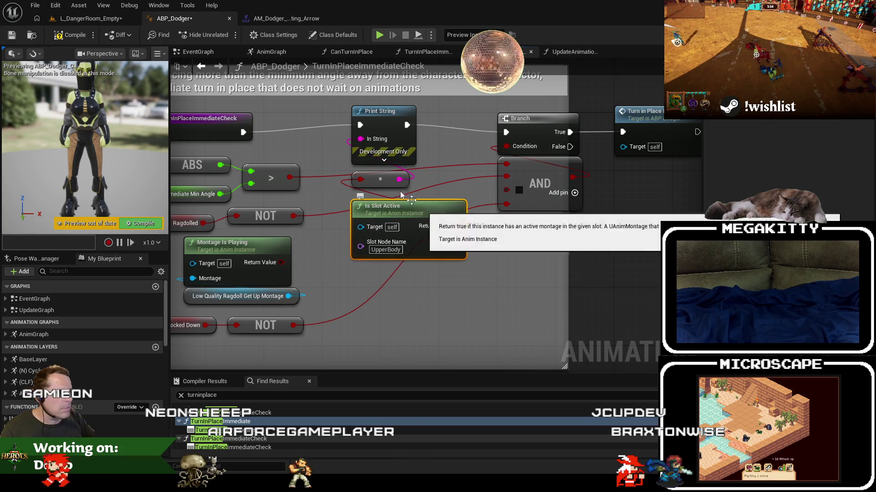
Playtest again walking the Dodger, then compare against the AM_Dodger_Shooting_Arrow montage's slot
click(87, 18)
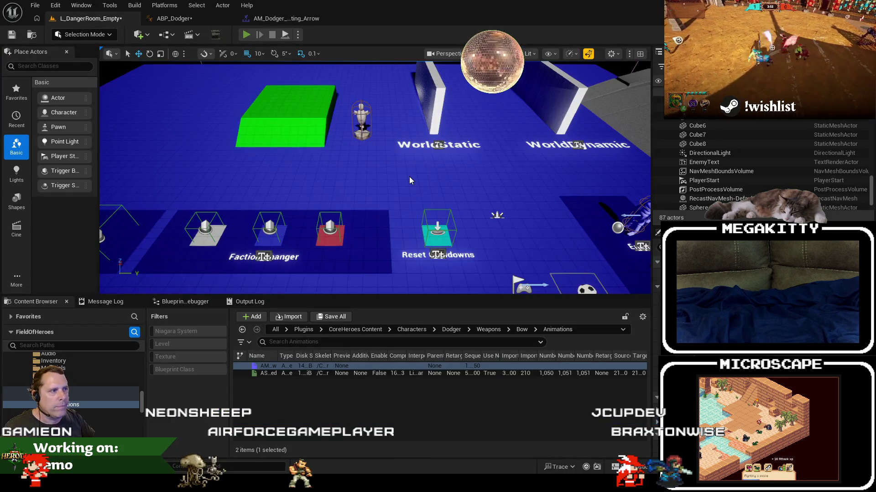
key(alt+p)
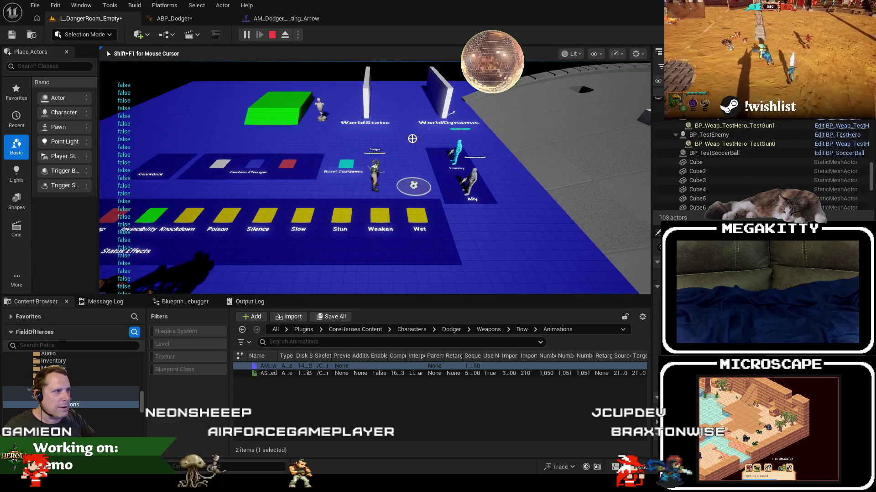
key(w)
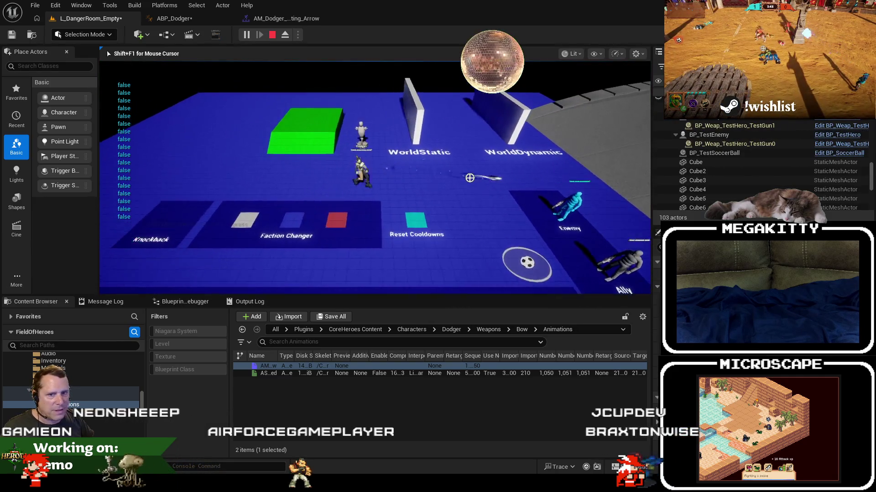
key(d)
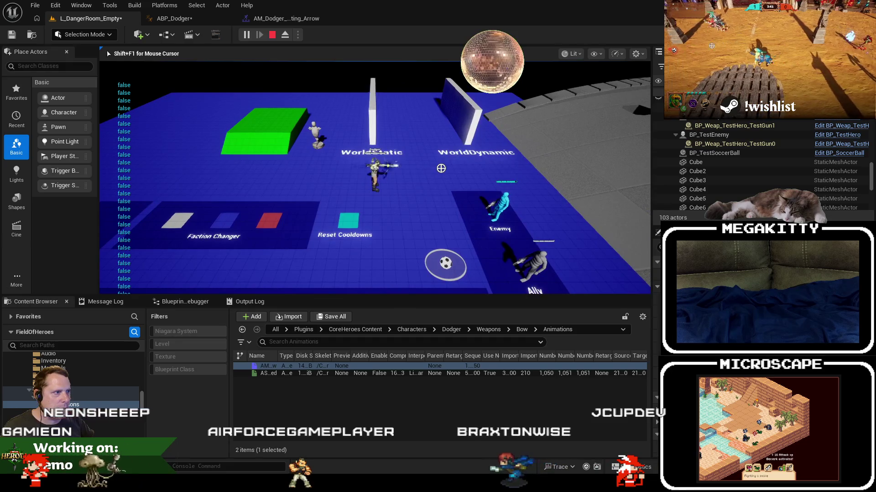
key(Escape)
click(384, 249)
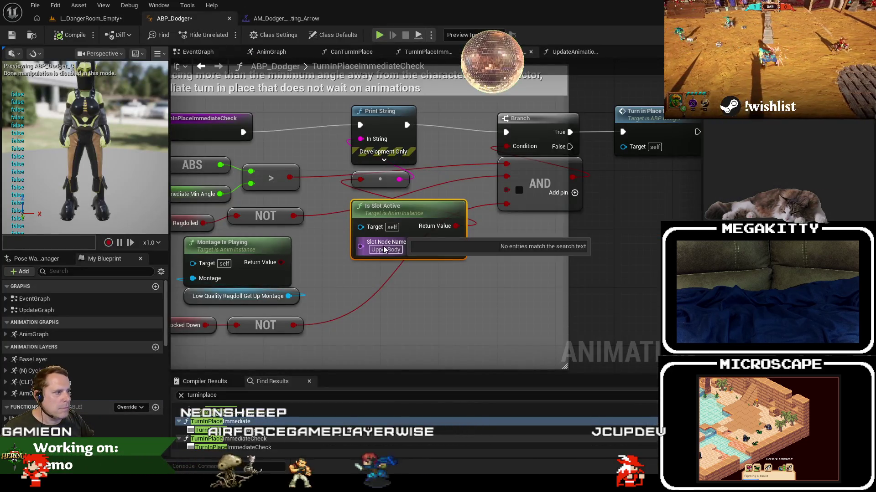
click(286, 18)
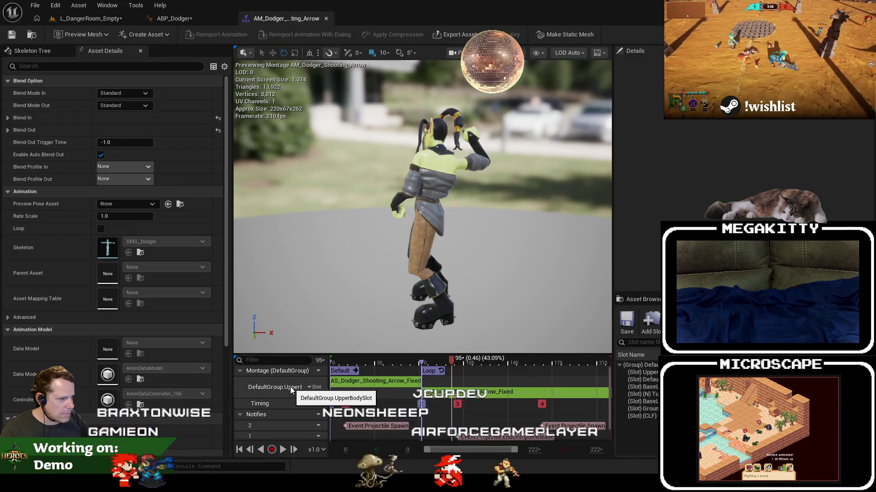
Change the Is Slot Active slot name to UpperBodySlot
click(173, 19)
text(UpperBody)
click(386, 249)
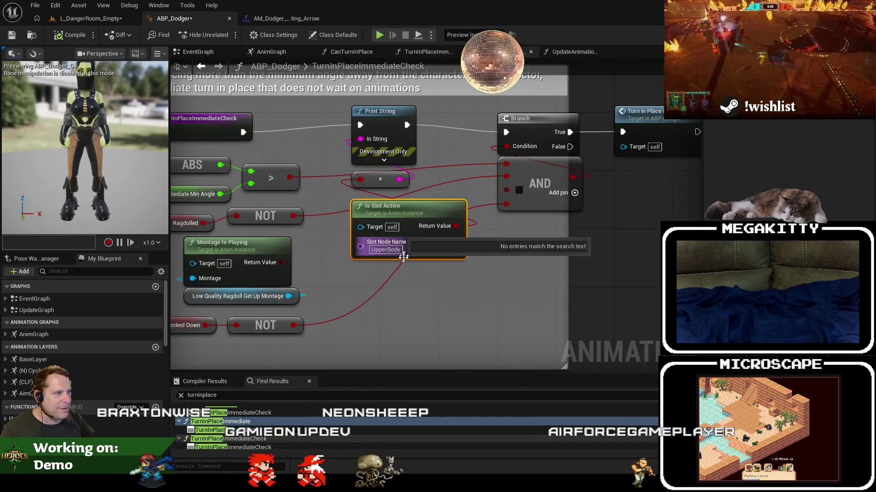
text(Slot)
key(Return)
Playtest the level twice with the UpperBodySlot check
click(107, 18)
click(247, 35)
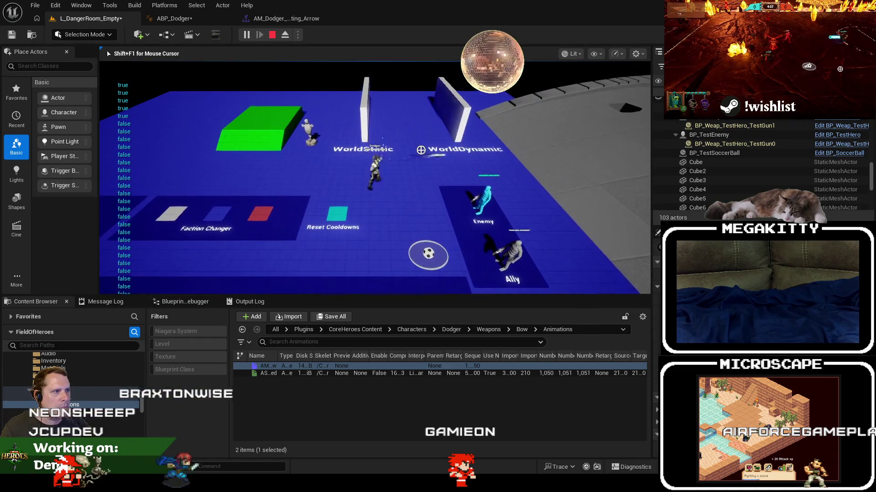
key(Escape)
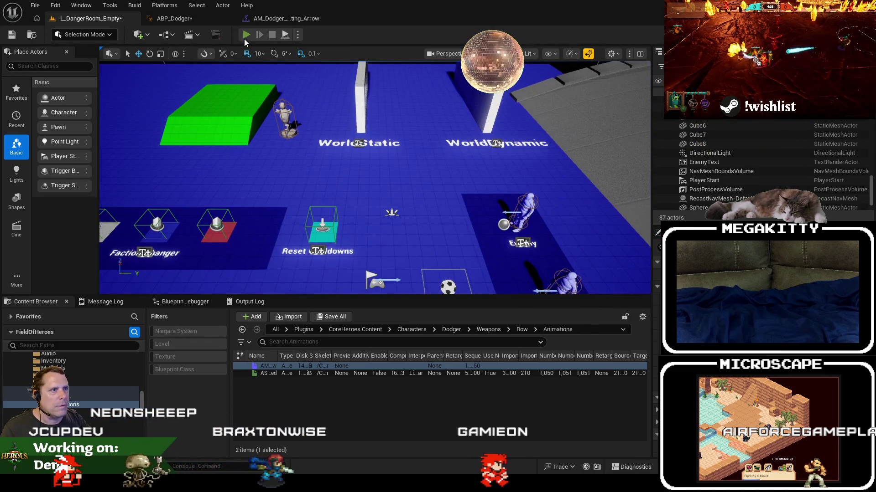
click(245, 38)
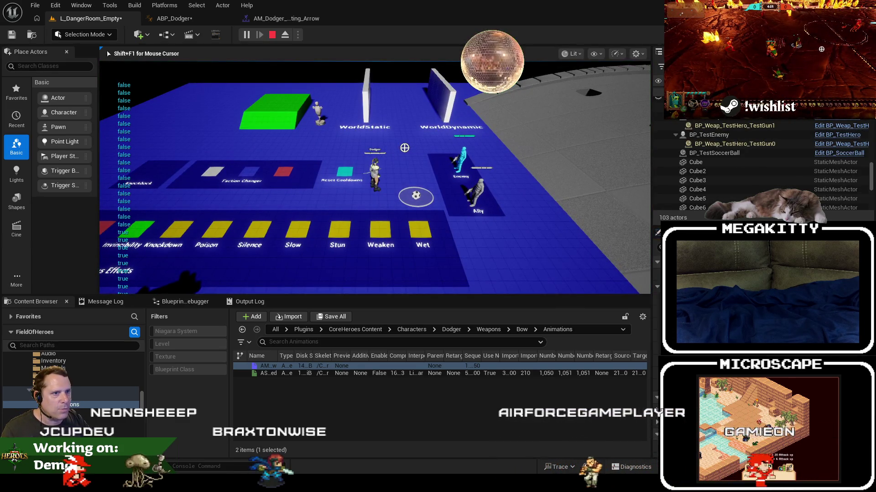
key(Escape)
Inspect the montage's default slot, then switch the slot name to DefaultSlot
click(174, 18)
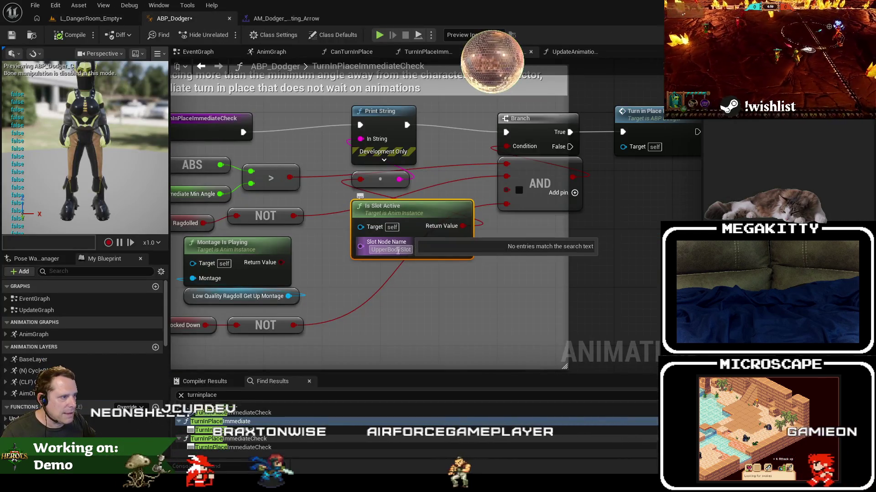
click(302, 21)
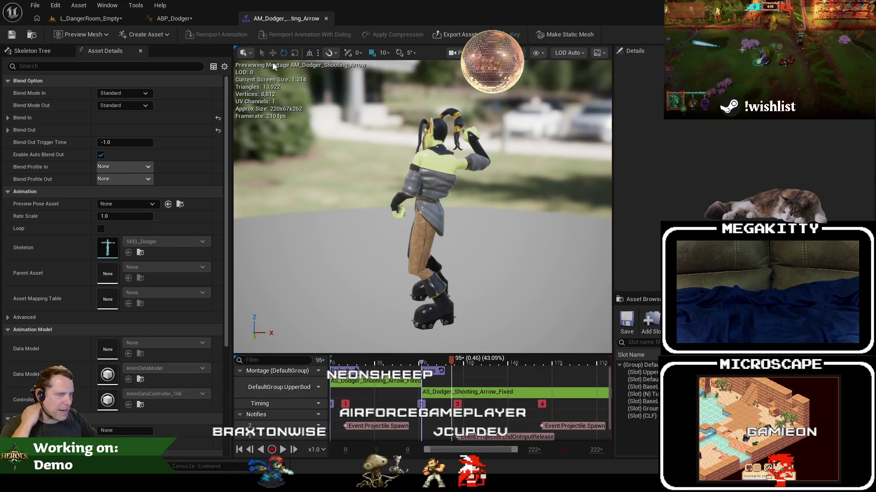
click(637, 379)
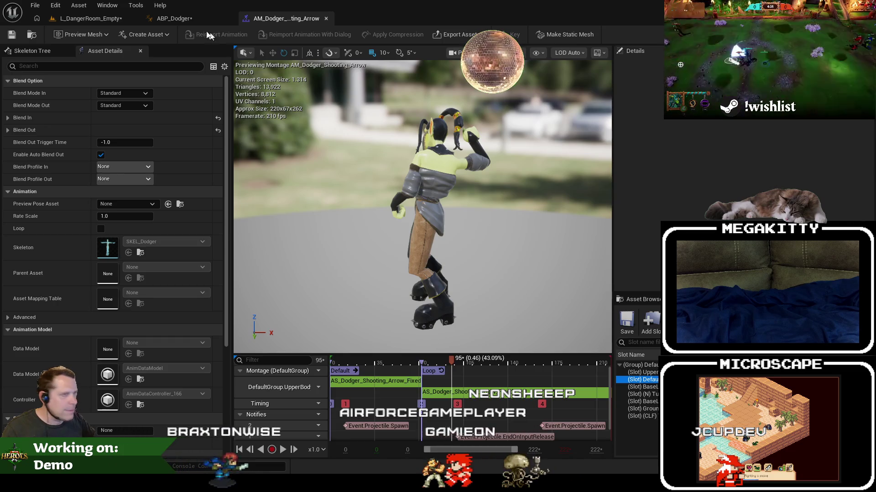
click(191, 20)
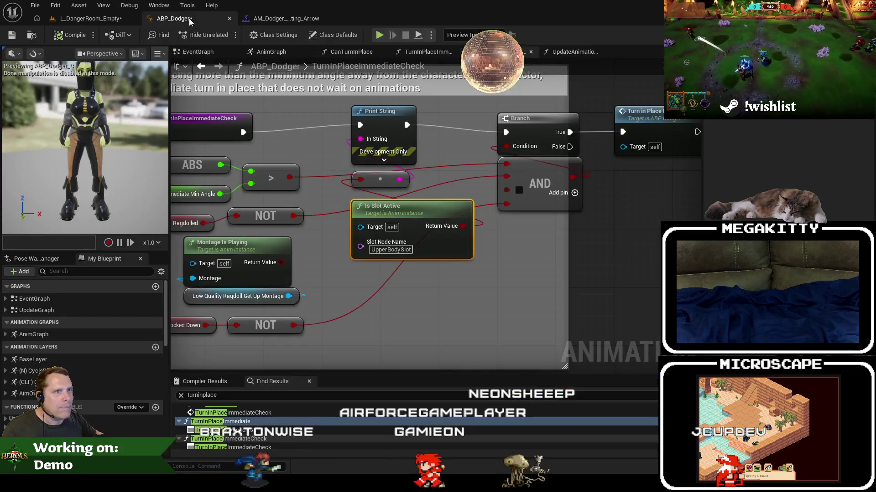
click(394, 256)
key(BackSpace)
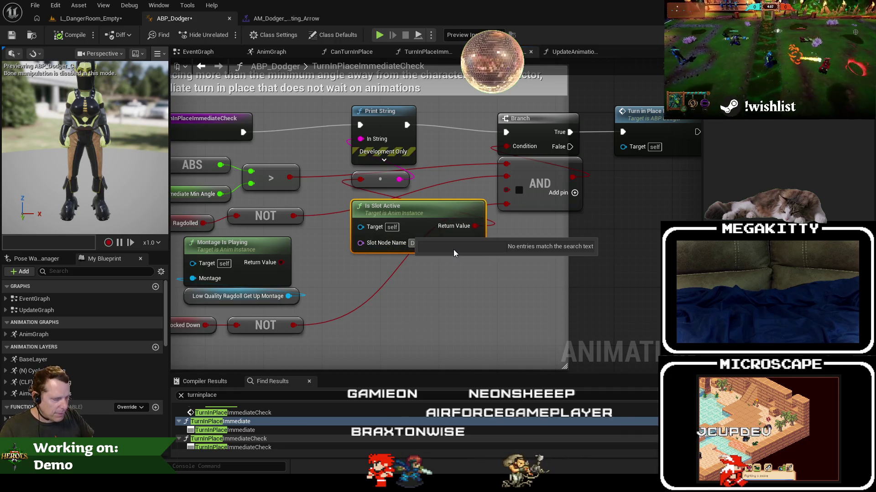
key(Escape)
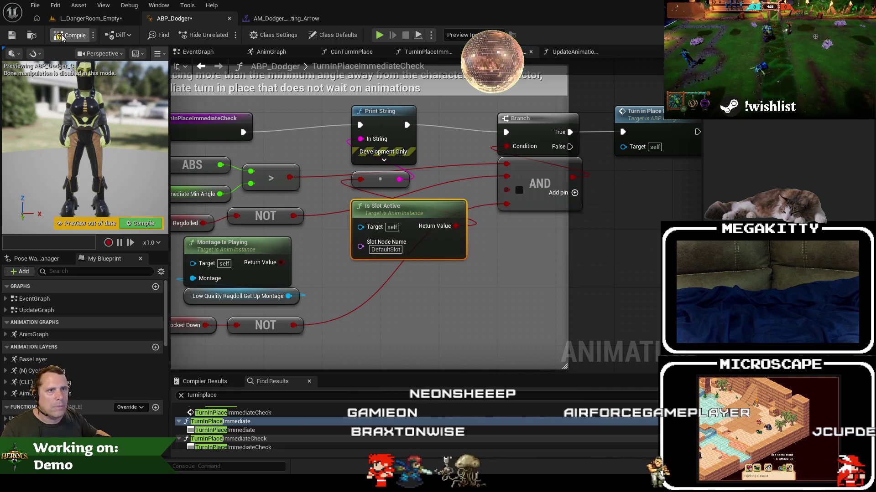
Playtest the level with the DefaultSlot check and return to ABP_Dodger
click(93, 19)
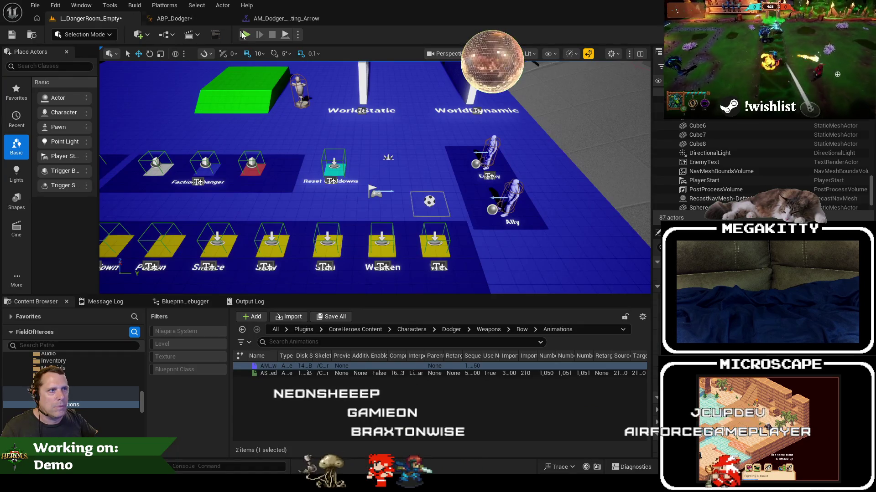
click(245, 34)
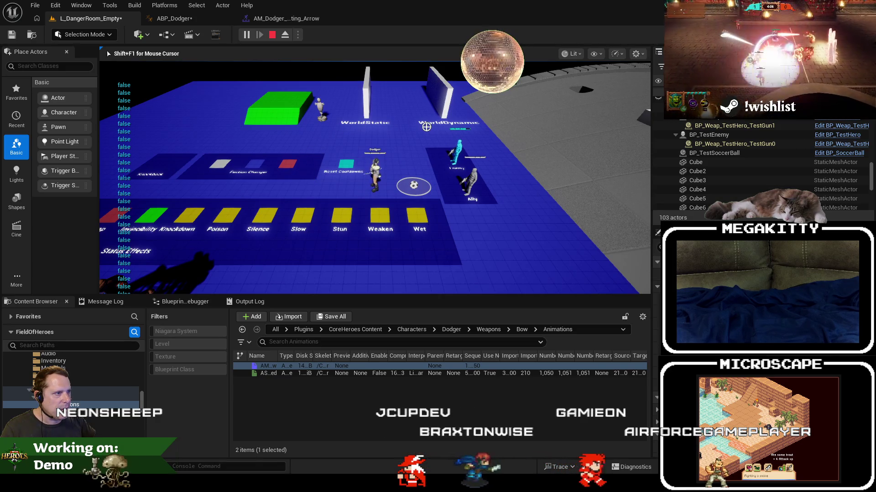
scroll(427, 127, up, 3)
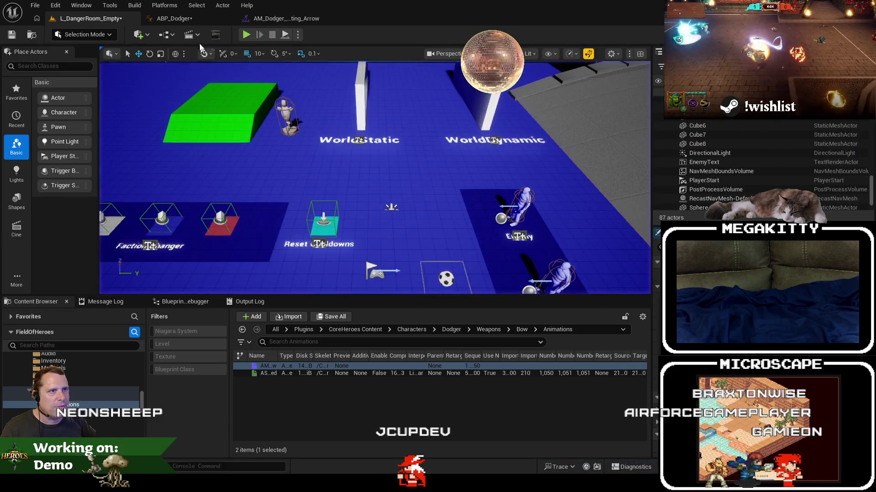
key(shift+F1)
click(175, 19)
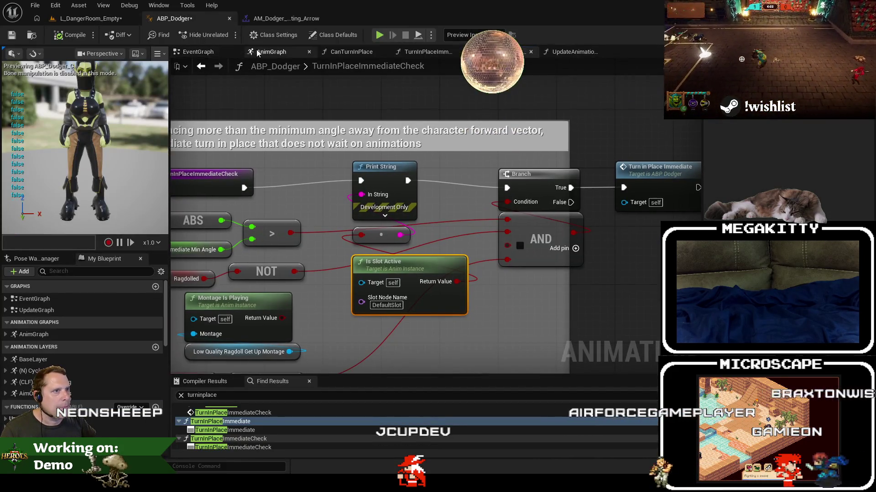
Inspect the AnimGraph's DefaultSlot node settings and the arrow montage's slot
key(alt+Left)
scroll(451, 110, down, 6)
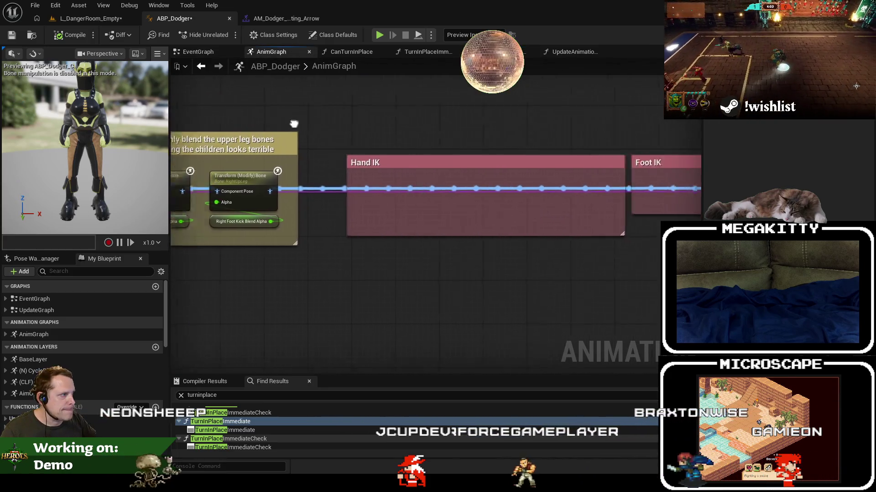
scroll(501, 164, up, 6)
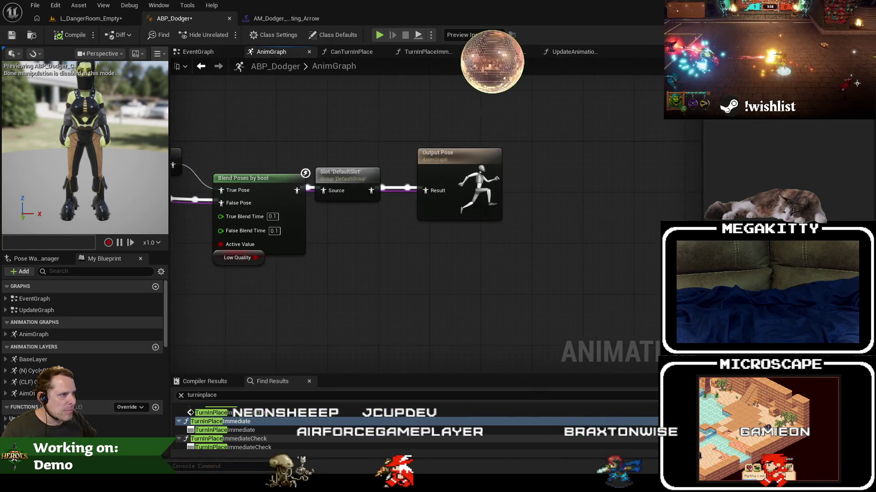
click(520, 190)
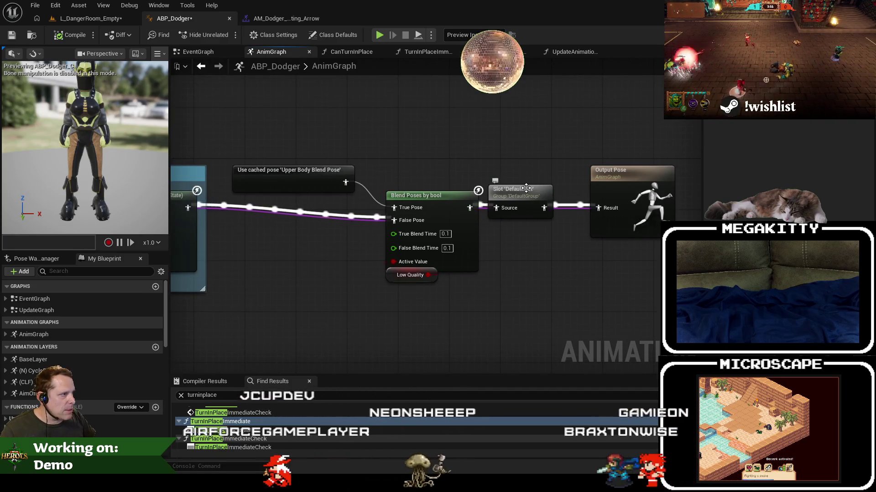
click(278, 19)
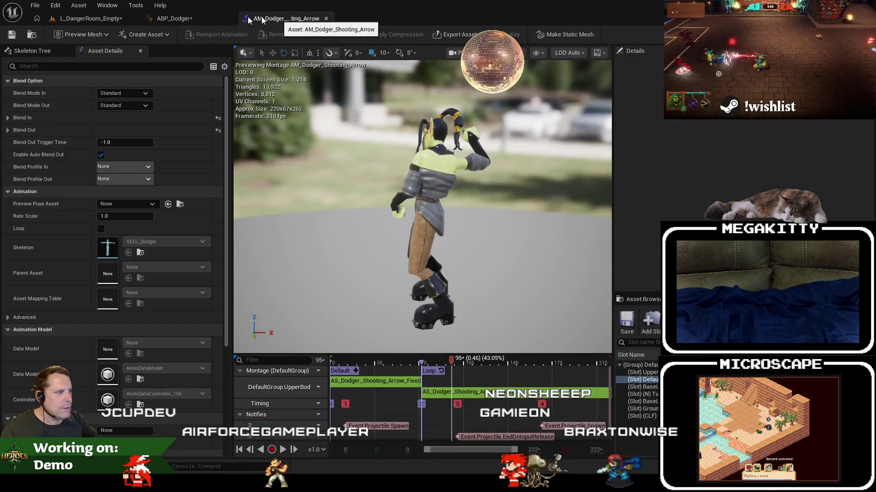
click(173, 18)
Open TurnInPlaceImmediateCheck, edit the slot name, and check the montage's slot group
click(564, 52)
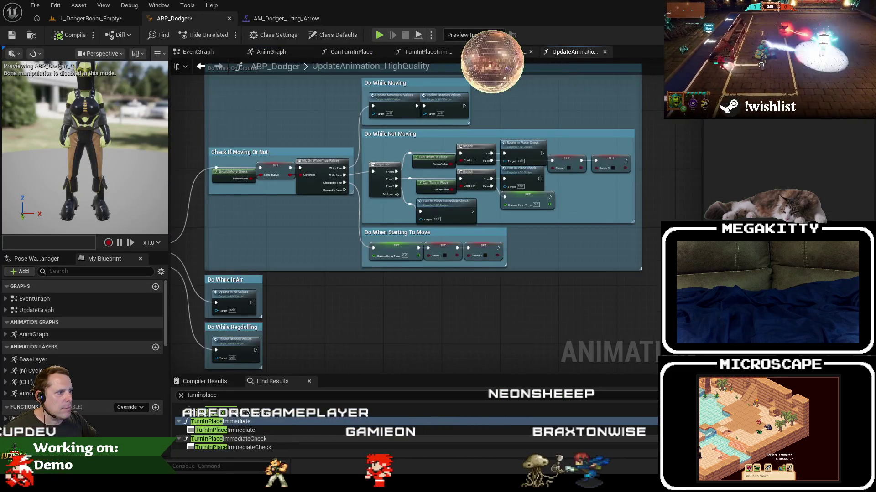
click(501, 51)
click(394, 307)
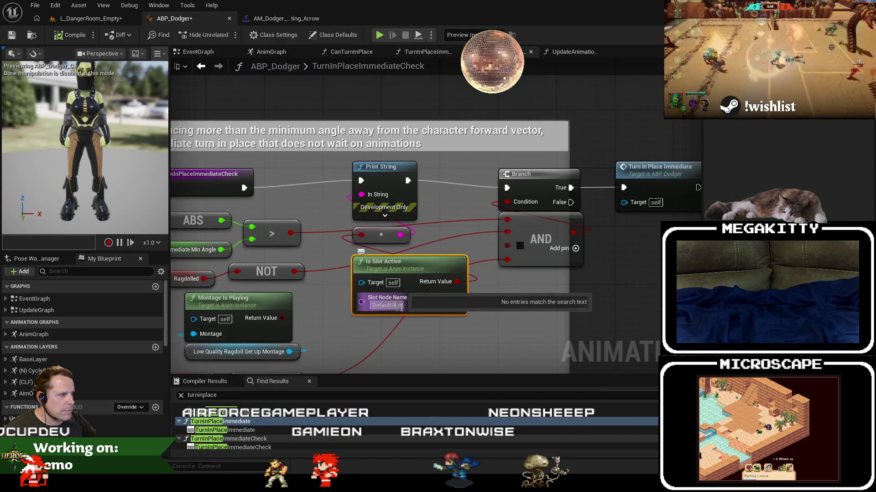
middle_click(568, 52)
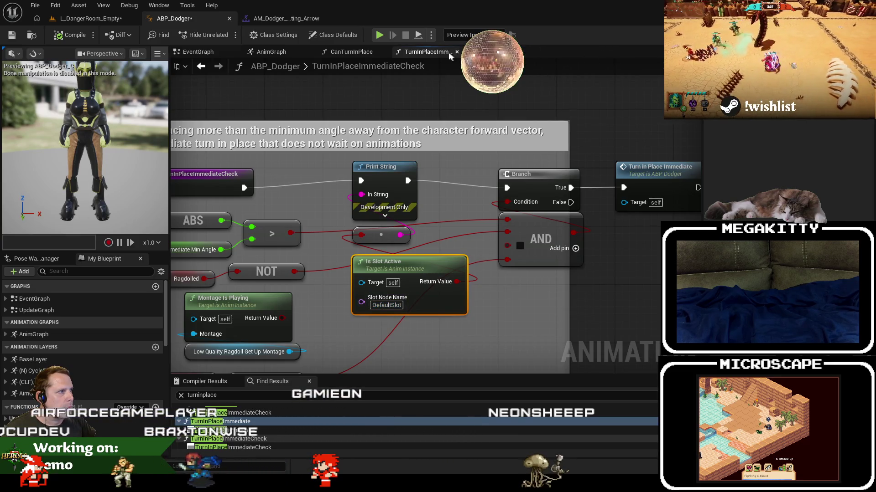
click(277, 21)
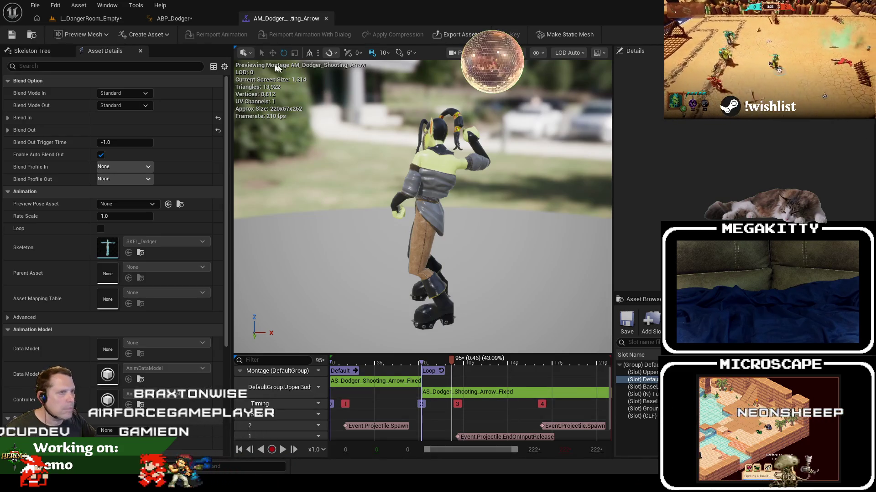
click(173, 18)
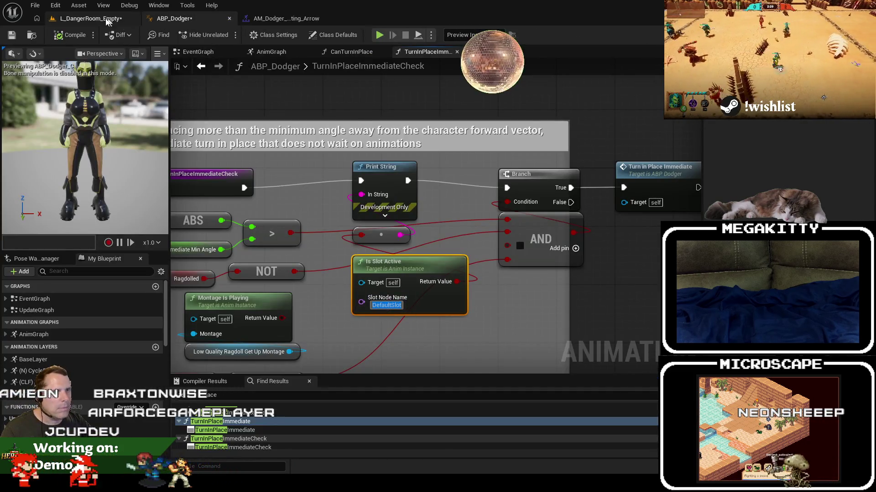
Set the slot name to DefaultGroup.DefaultSlot and playtest the level again
click(91, 18)
click(249, 37)
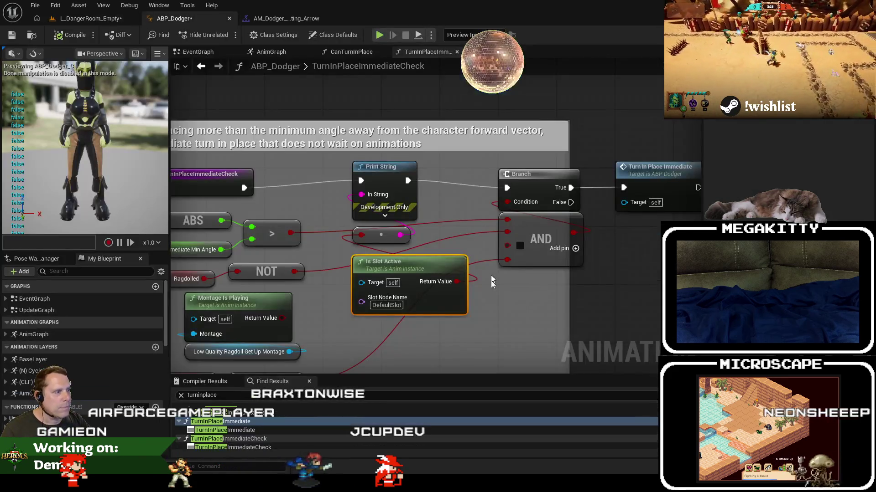
click(394, 307)
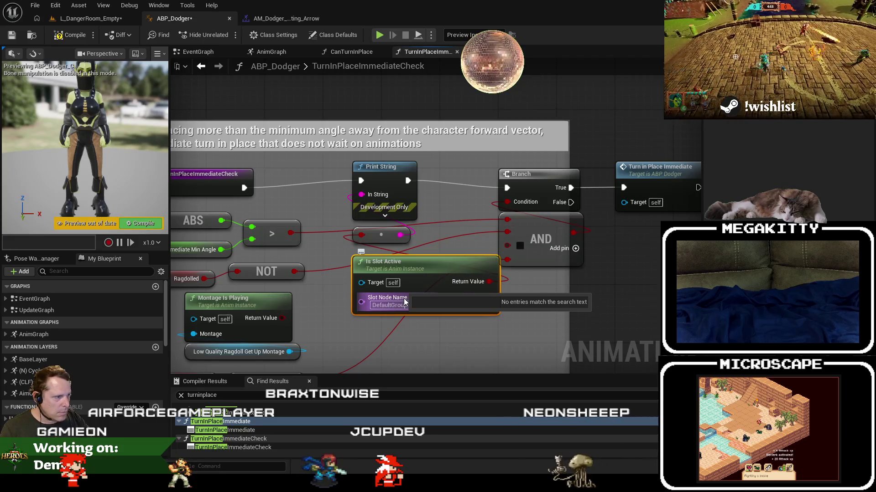
key(Escape)
click(95, 20)
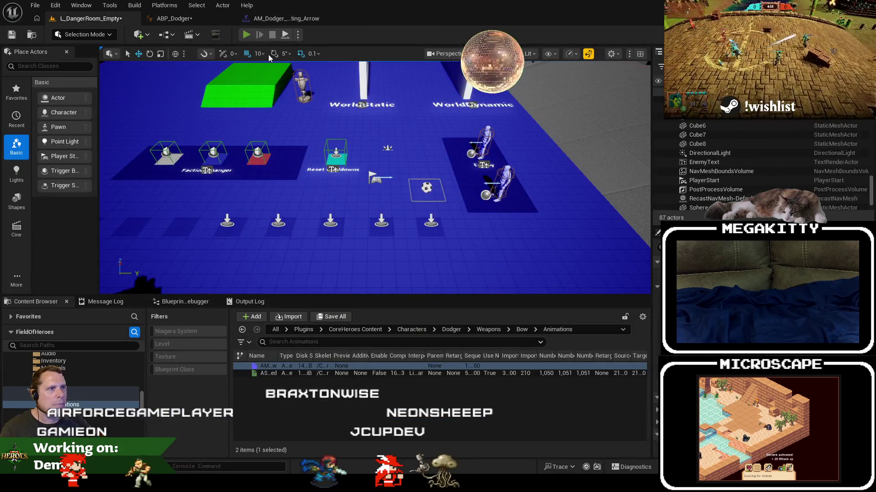
key(alt+p)
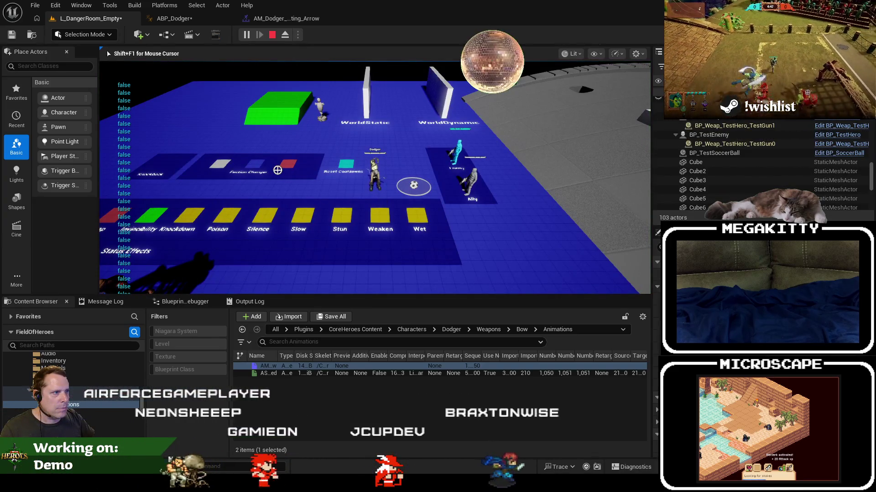
key(shift+F1)
key(Escape)
Change the Is Slot Active slot name to BaseLayer after checking the montage's slot names
click(174, 19)
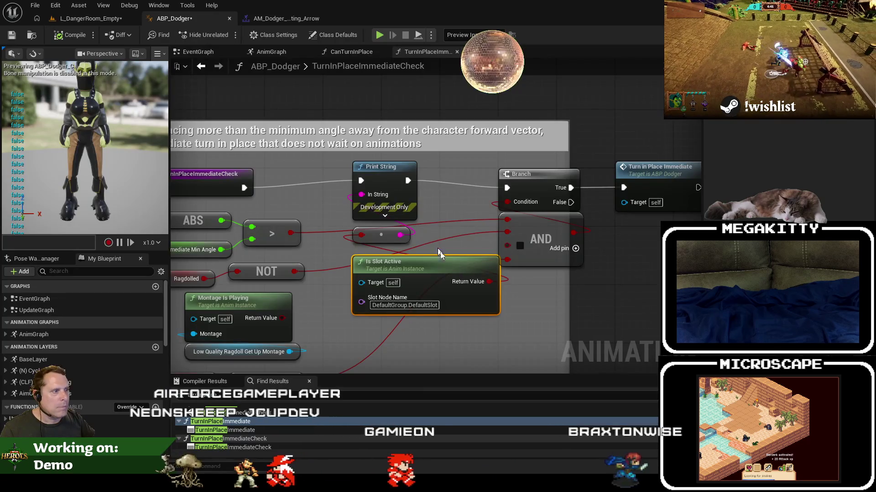
click(406, 305)
click(287, 18)
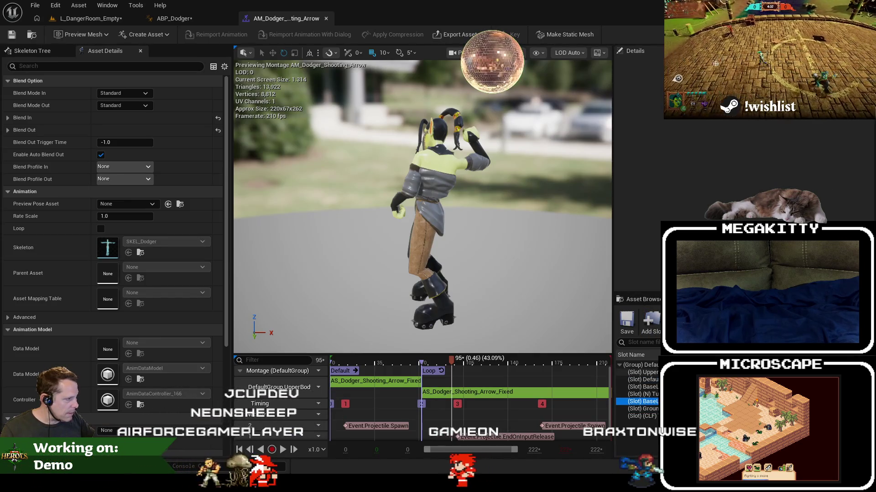
click(173, 19)
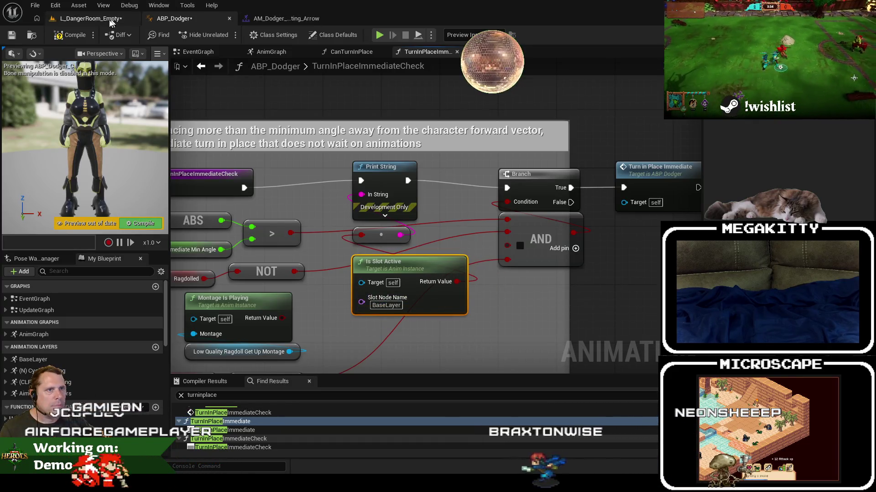
Playtest the level with the BaseLayer check, then return to the level editor
click(111, 19)
click(246, 35)
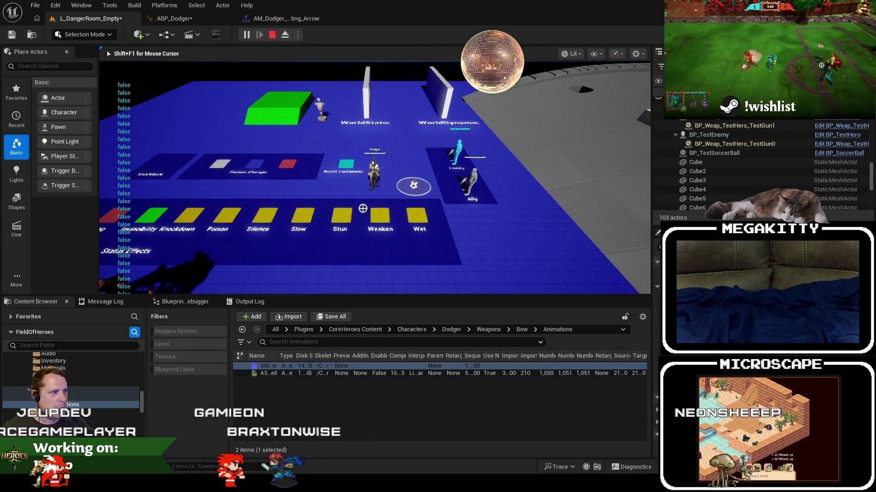
click(196, 21)
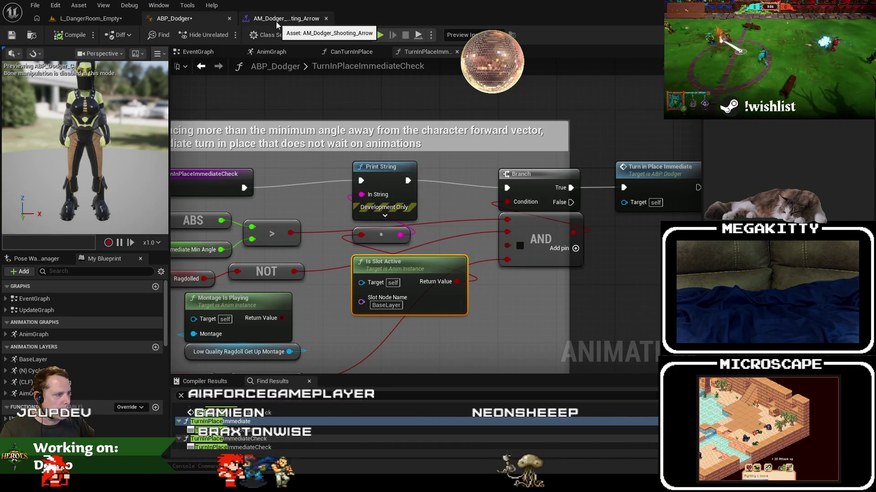
key(ctrl+b)
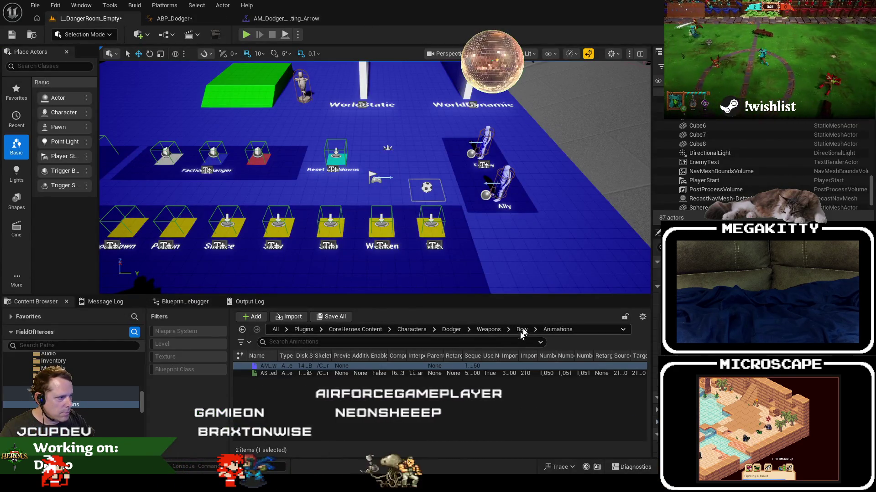
Open the ALS_N_TurnIP_L90 animation from the Dodger Animations folder, filtering by 'turn'
click(451, 332)
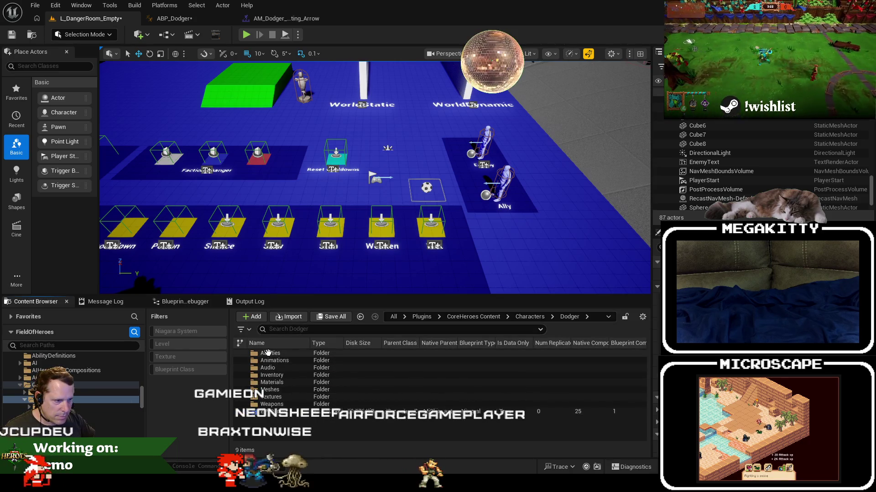
click(281, 361)
double_click(280, 360)
drag(275, 358, 430, 357)
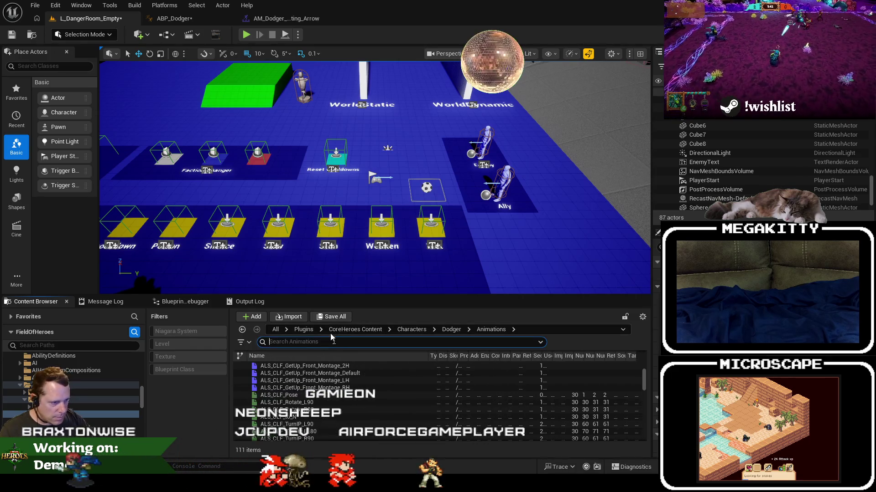
text(turn)
click(326, 395)
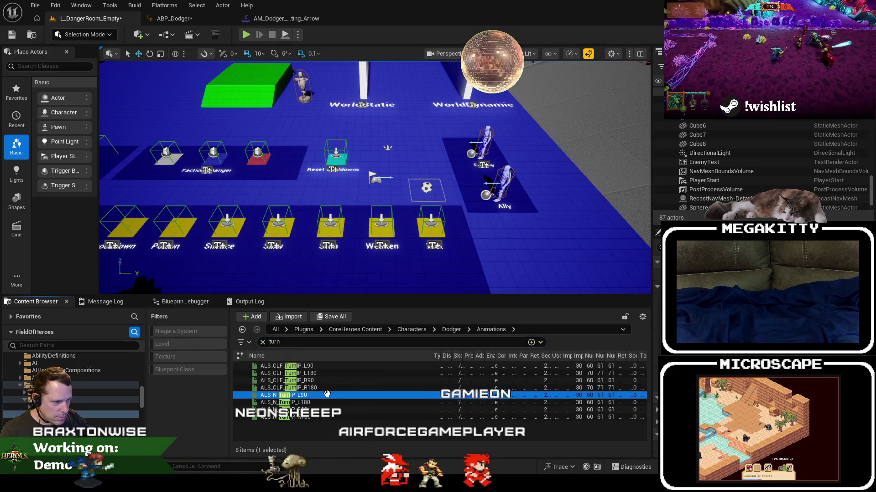
double_click(327, 395)
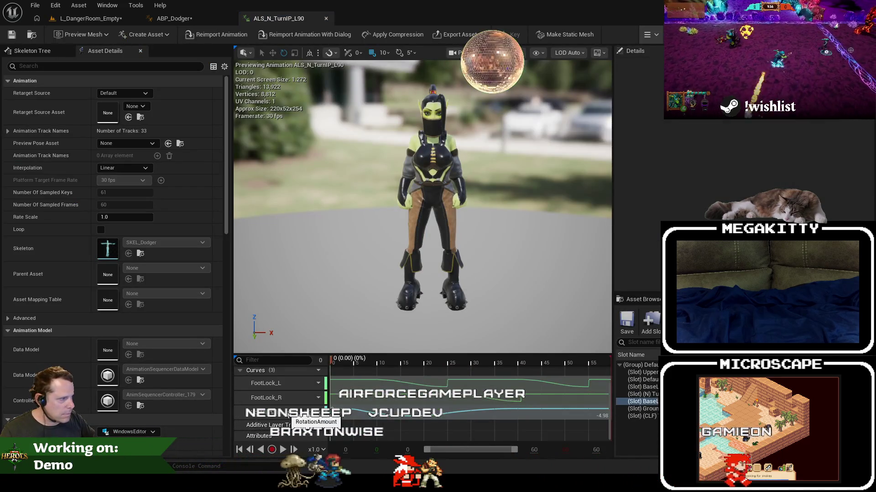
Review ALS_N_TurnIP_L90, then open and close ALS_CLF_TurnIP_L180
scroll(287, 414, up, 2)
scroll(285, 402, down, 2)
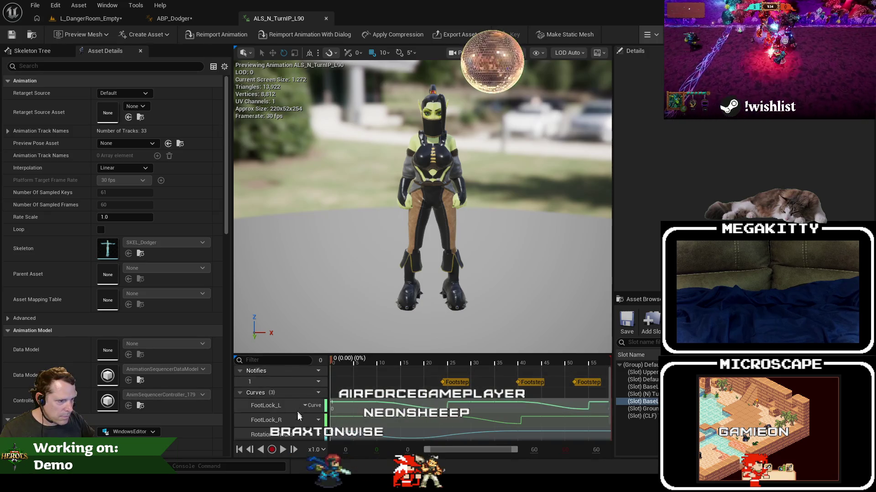
scroll(295, 434, up, 2)
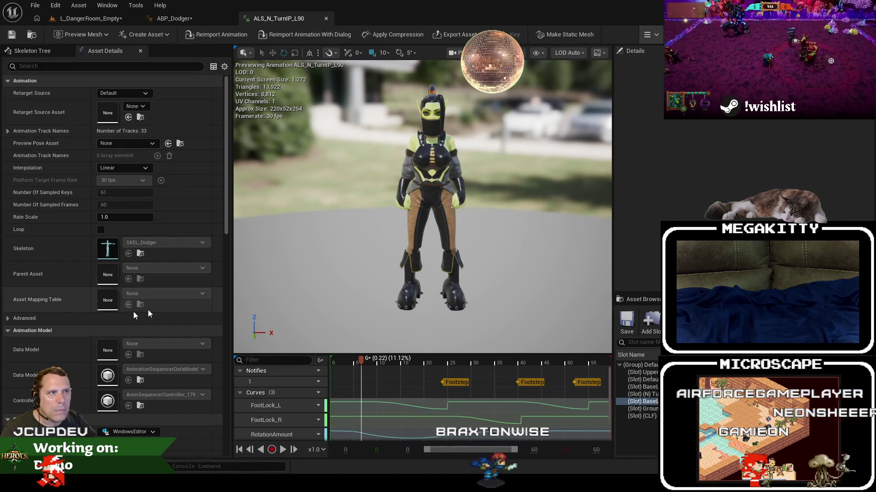
click(325, 18)
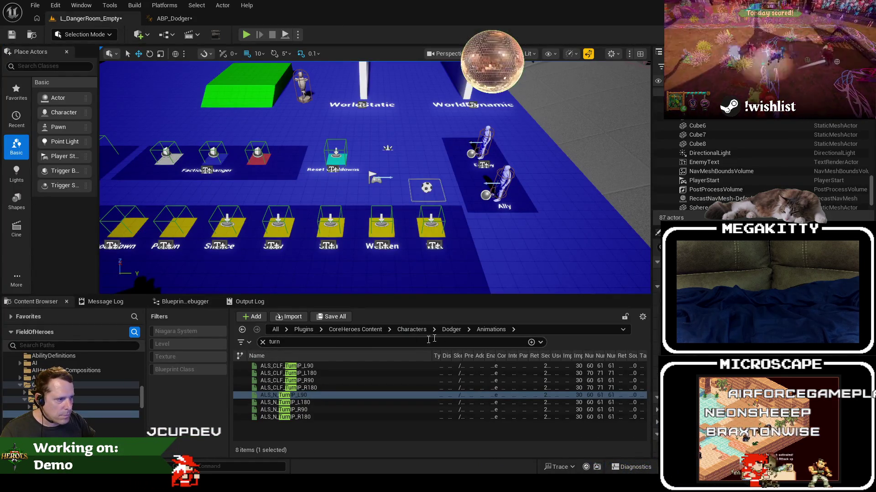
click(456, 330)
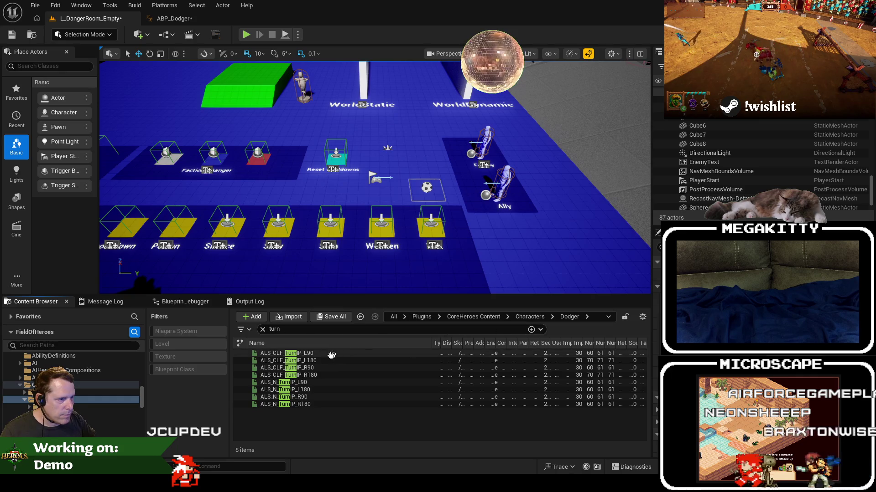
double_click(322, 360)
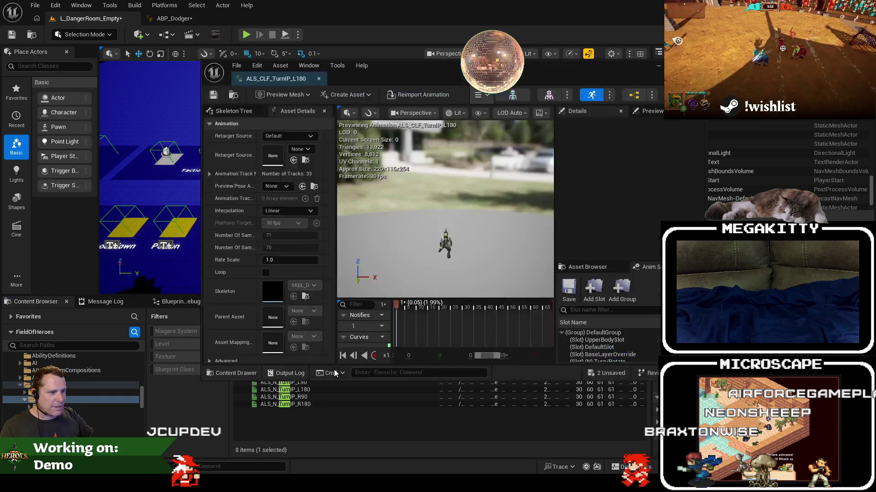
click(319, 78)
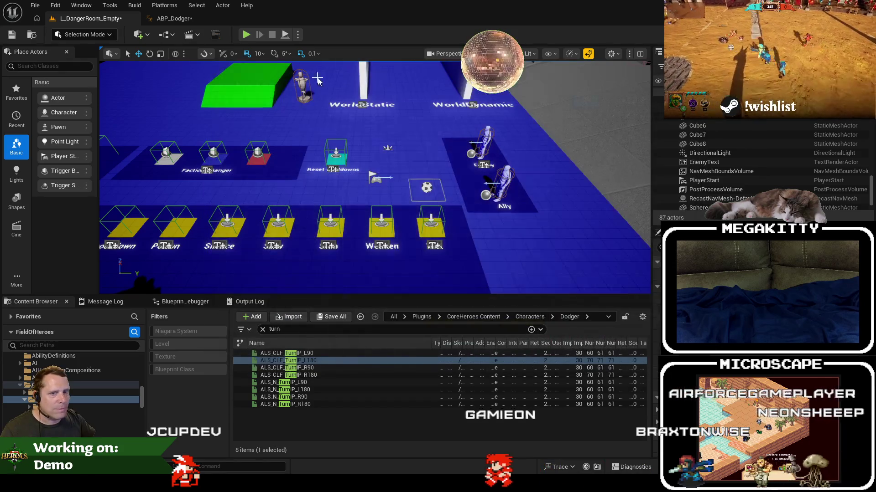
Show ALS_CLF_TurnIP_L180 in its Animations folder, browse it, and return to ABP_Dodger
right_click(315, 361)
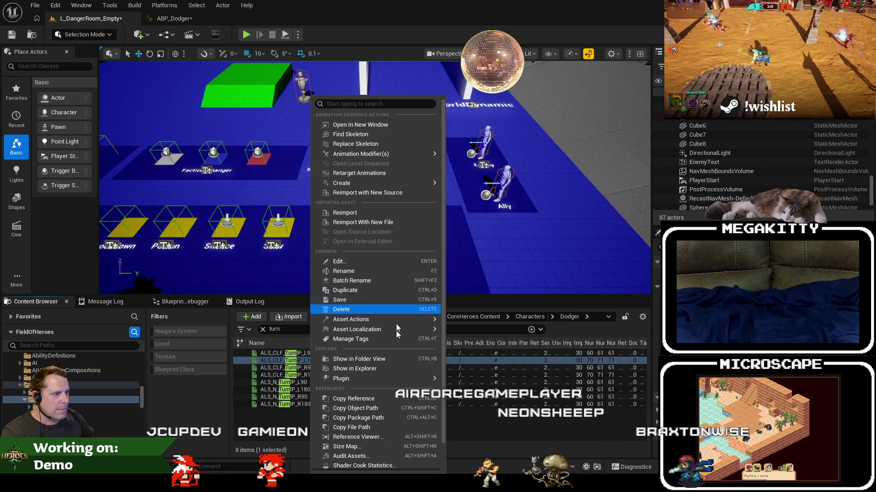
click(346, 359)
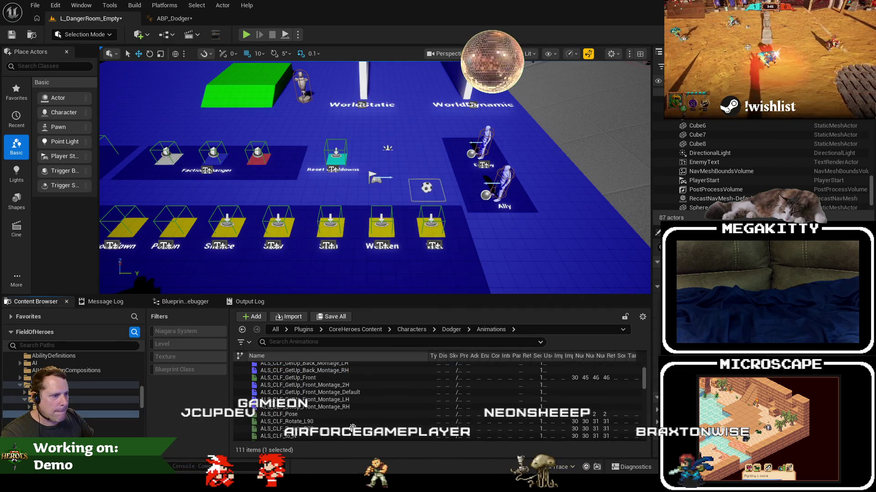
click(386, 408)
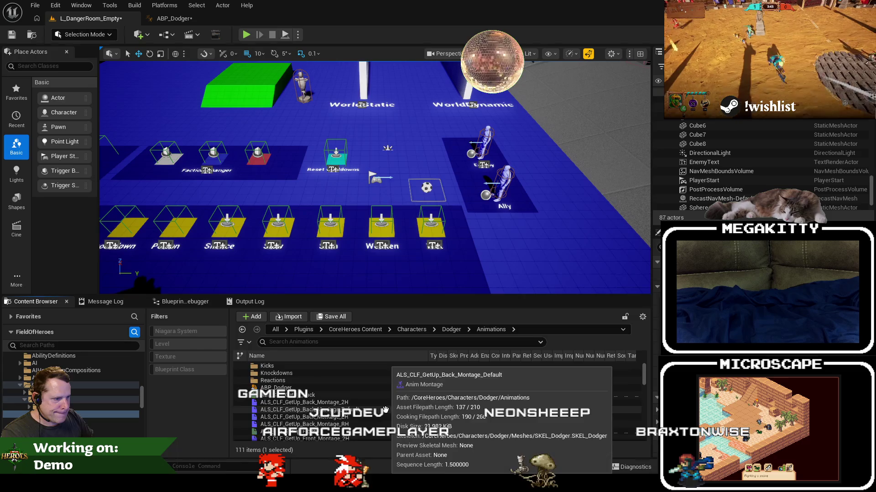
scroll(385, 410, down, 10)
scroll(386, 410, down, 10)
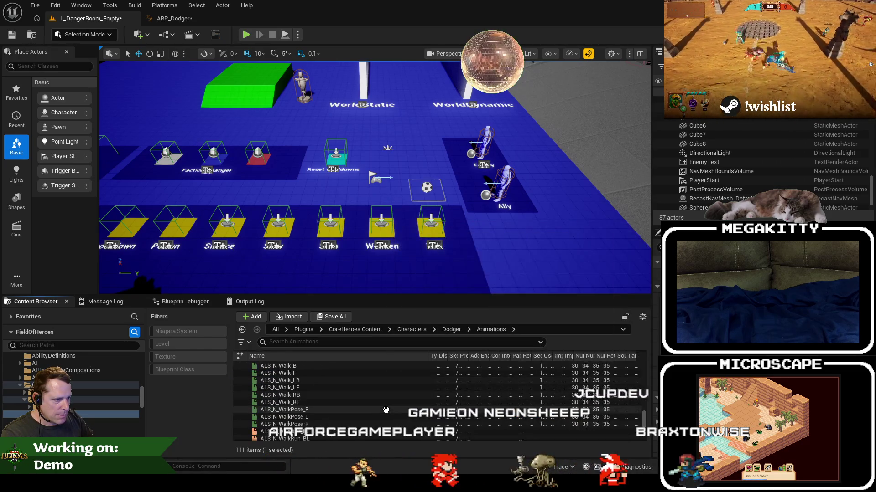
click(173, 18)
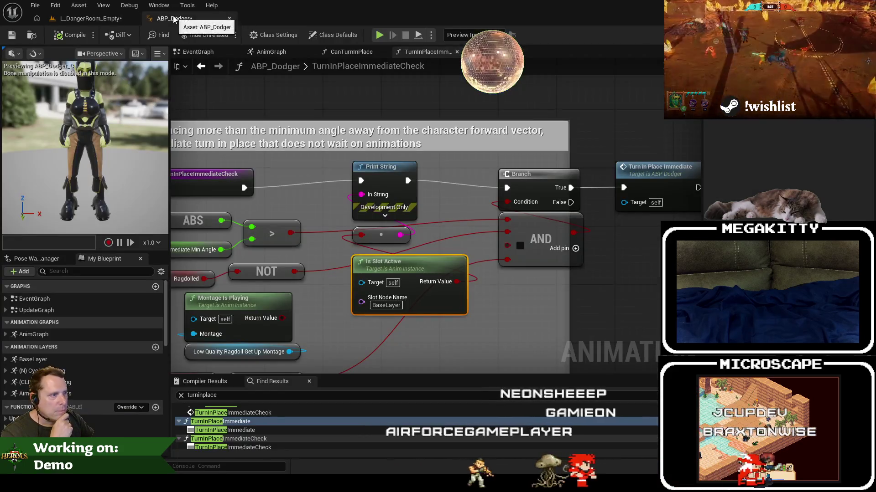
Check the available slot names in the AM_Dodger_Shooting_Arrow montage's slot list
click(386, 305)
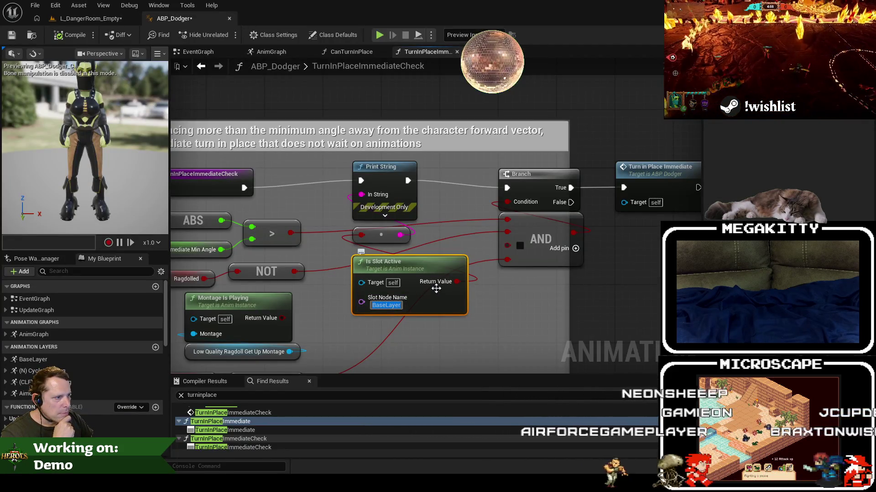
click(106, 19)
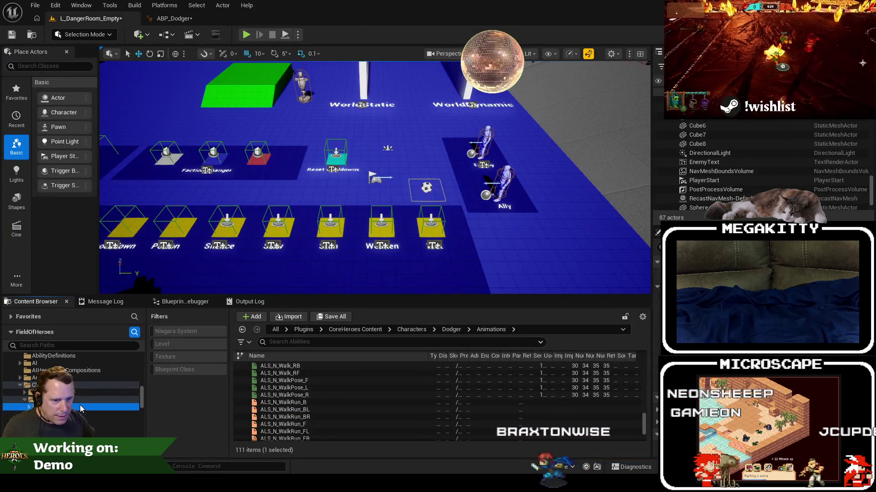
click(77, 421)
click(28, 408)
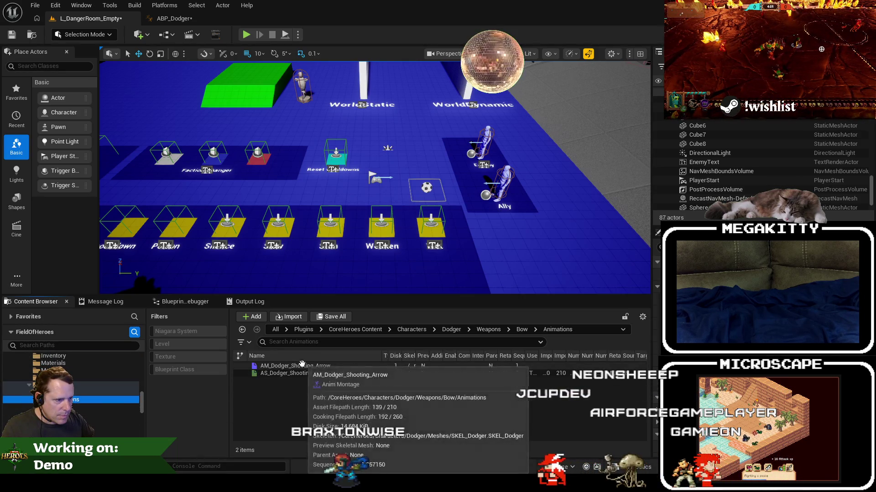
click(301, 366)
key(Return)
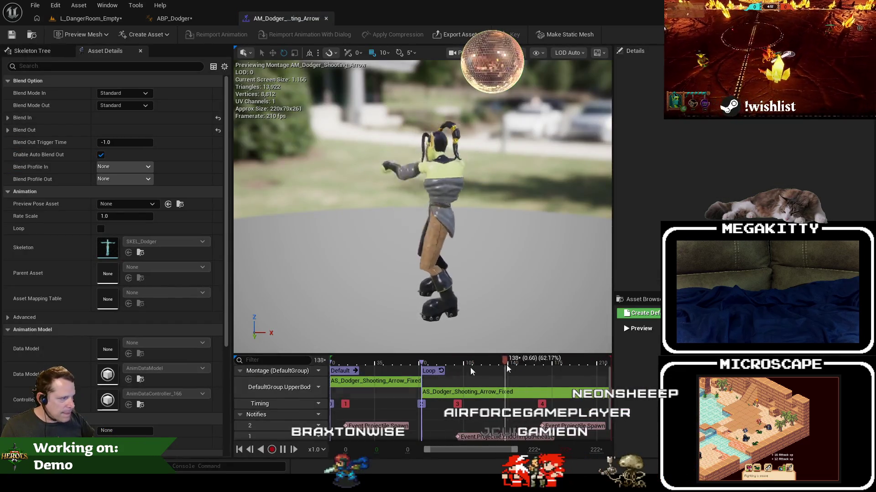
right_click(355, 392)
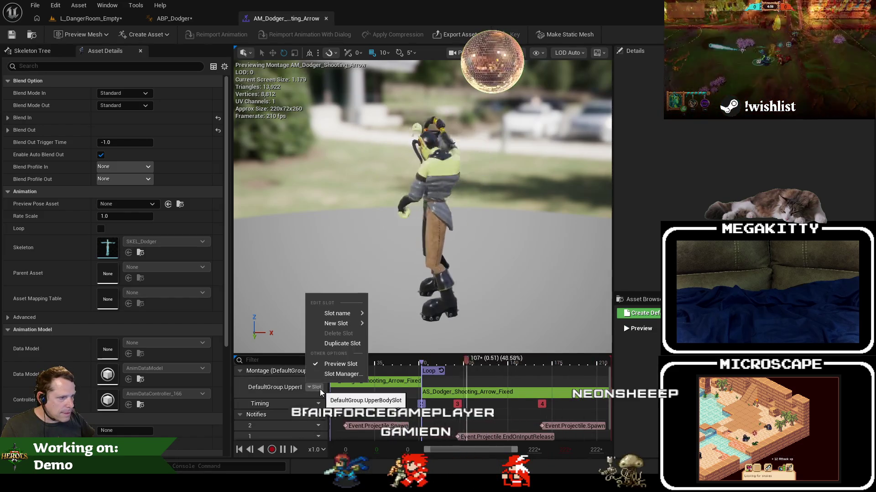
click(365, 372)
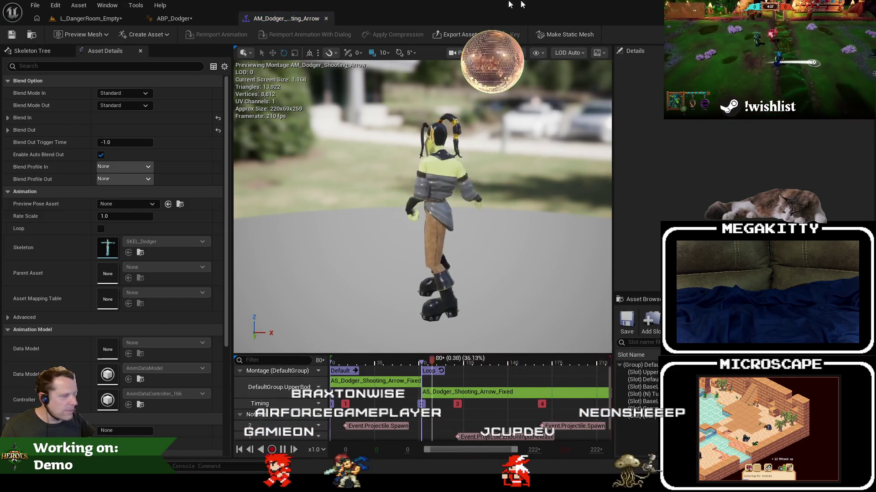
click(326, 18)
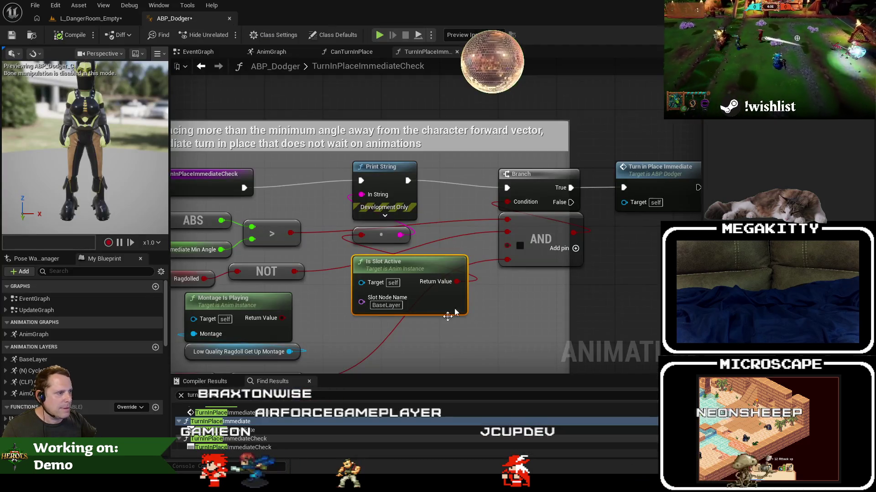
Set the slot name to DefaultSlot, delete the Print String nodes, and wire entry to Branch
text(DefaultSlot)
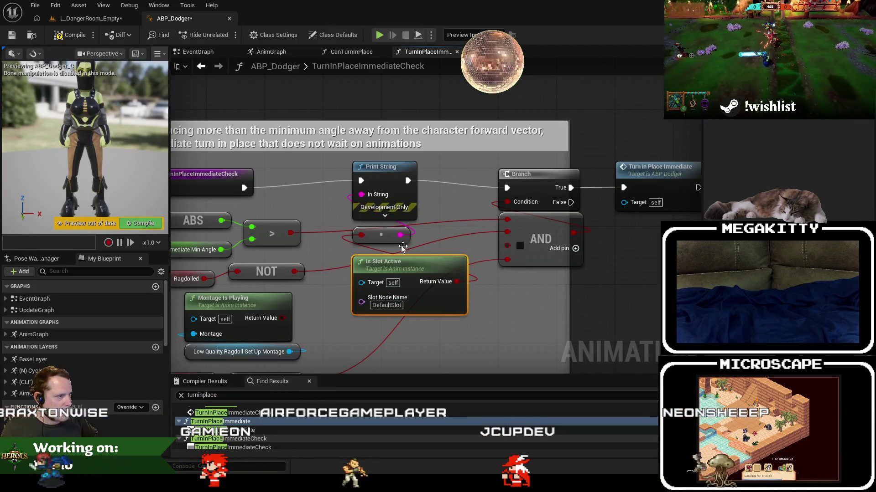
drag(401, 248, 346, 160)
key(Delete)
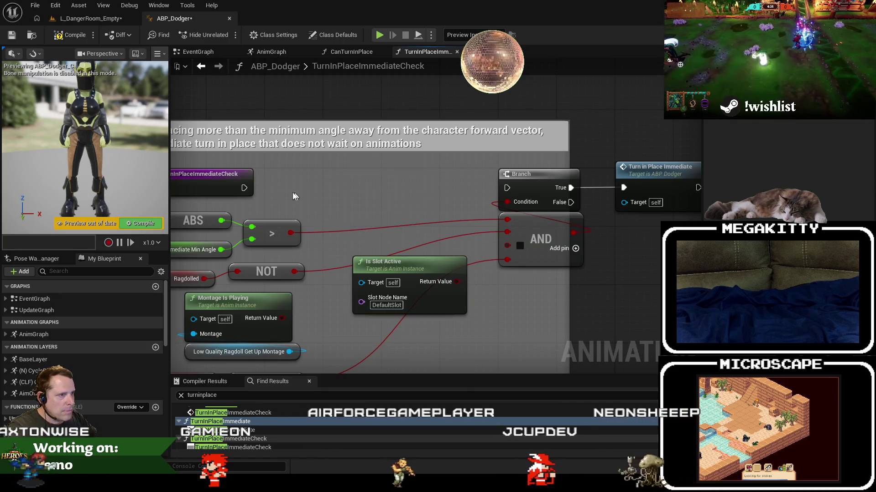
drag(244, 188, 507, 188)
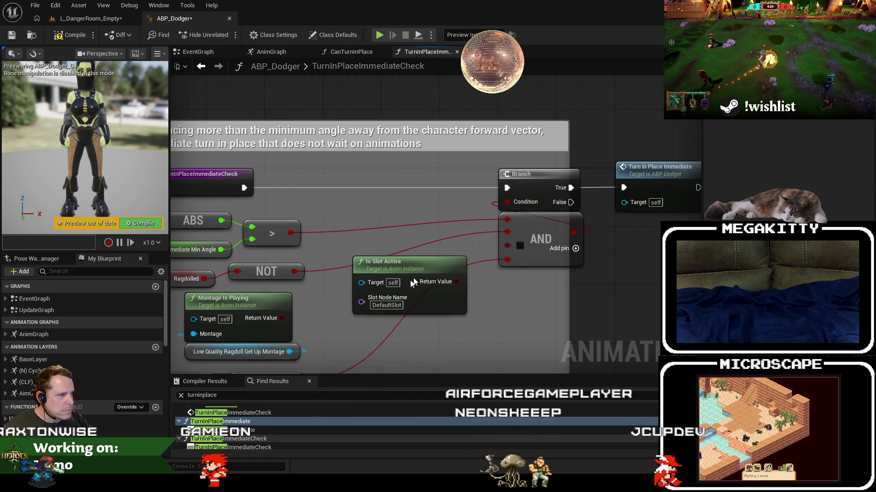
Insert a NOT after Is Slot Active and feed it into the AND node
drag(387, 262, 351, 291)
drag(420, 310, 461, 112)
text(not)
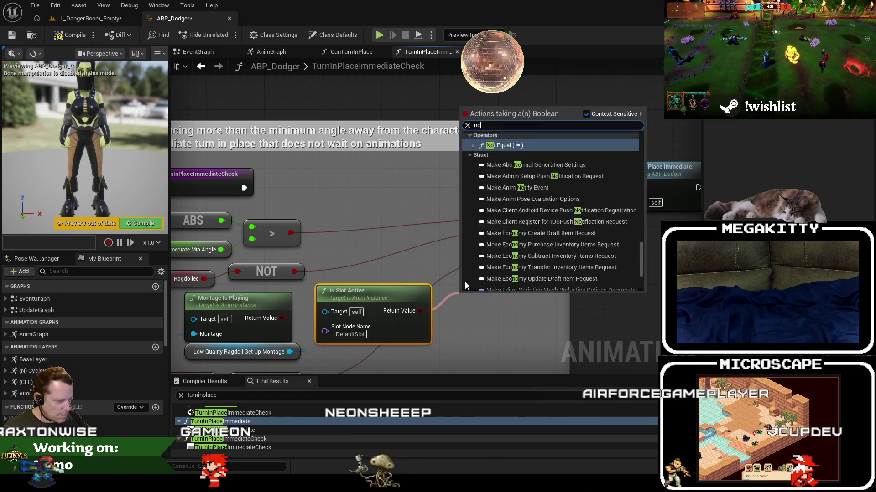
scroll(576, 166, up, 10)
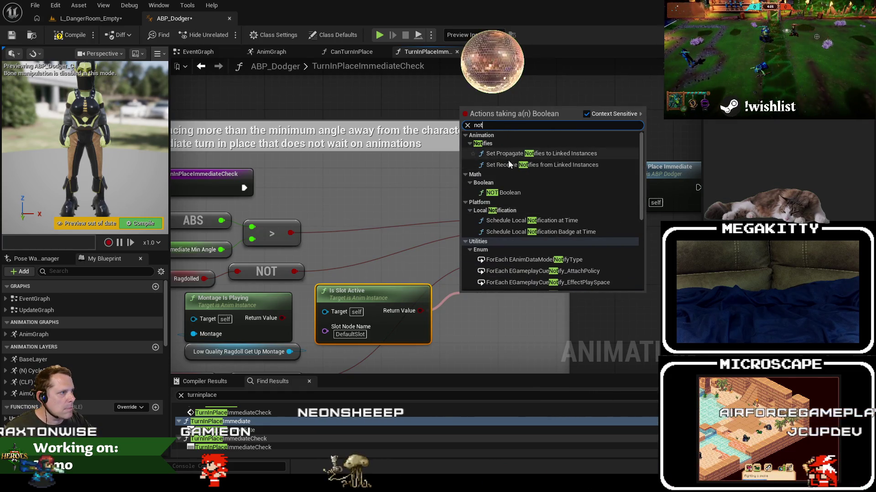
click(508, 193)
mouse_move(521, 300)
mouse_down()
mouse_move(509, 243)
mouse_move(506, 257)
mouse_up()
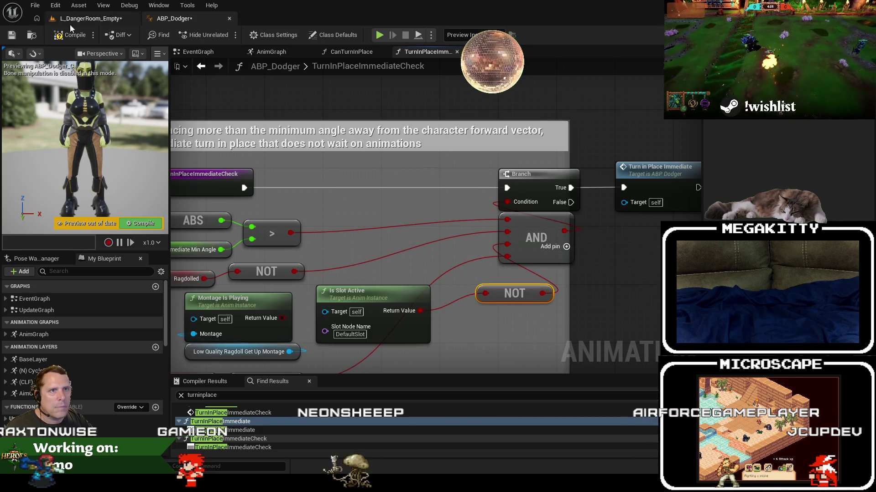
click(95, 16)
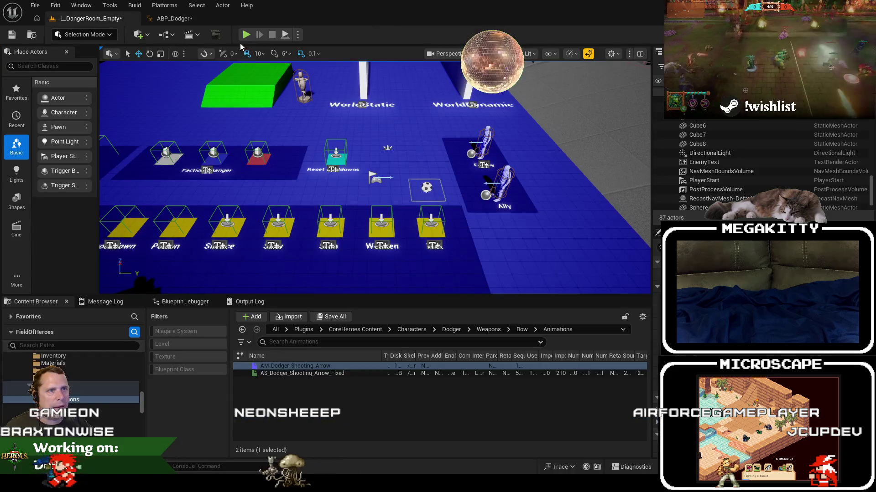
Playtest the level, firing two arrows, then stop the session
click(245, 36)
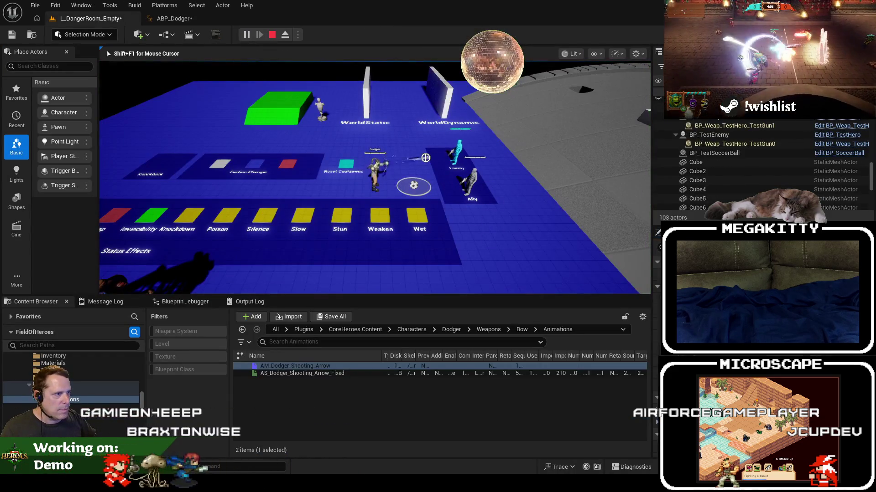
click(387, 126)
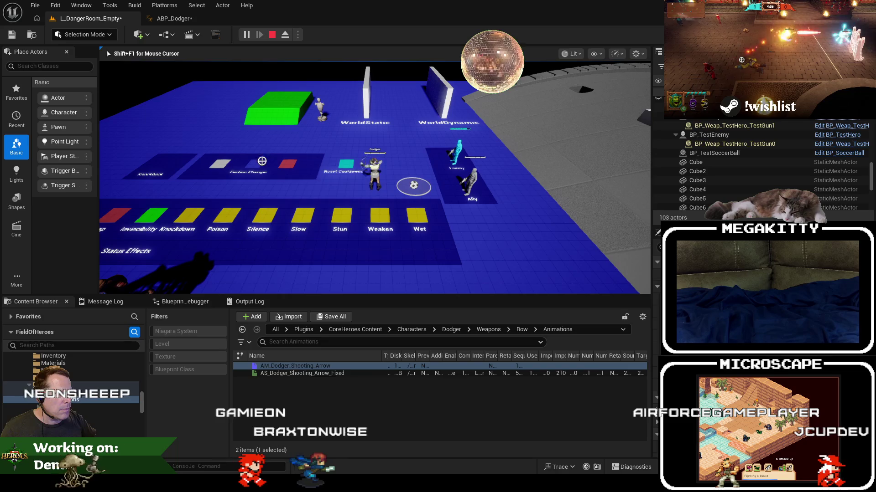
click(528, 244)
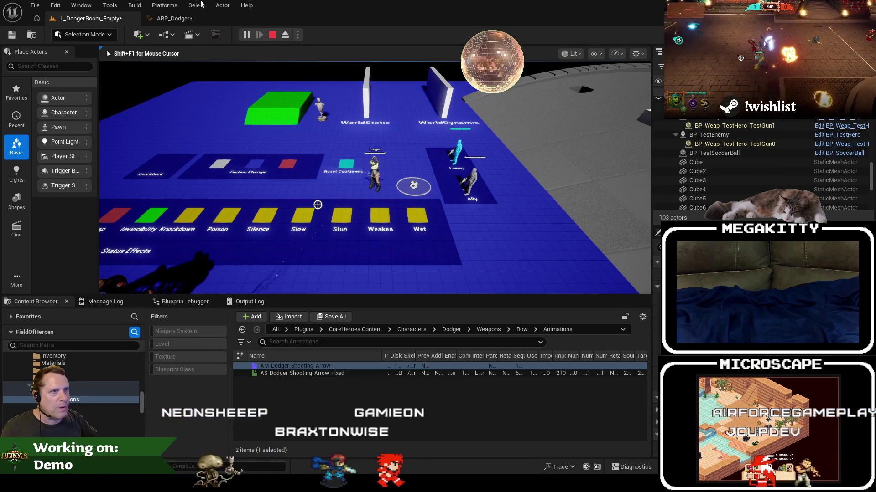
key(Escape)
Review the Turn Check Immediate Min Angle variable, then start another level play session
scroll(405, 183, down, 1)
click(292, 246)
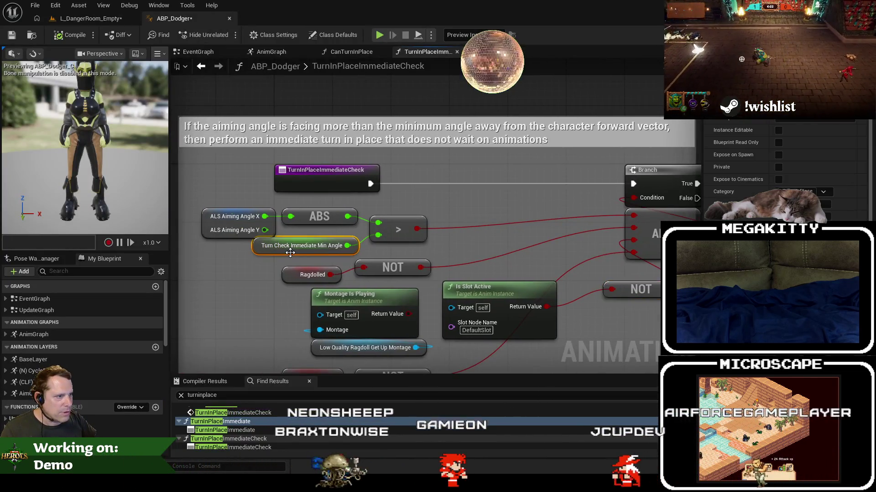
scroll(694, 247, down, 5)
scroll(675, 246, up, 5)
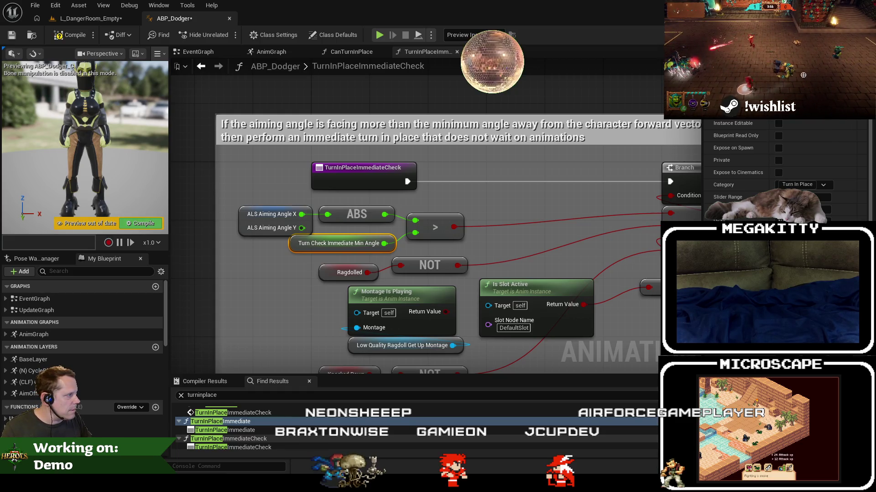
click(103, 19)
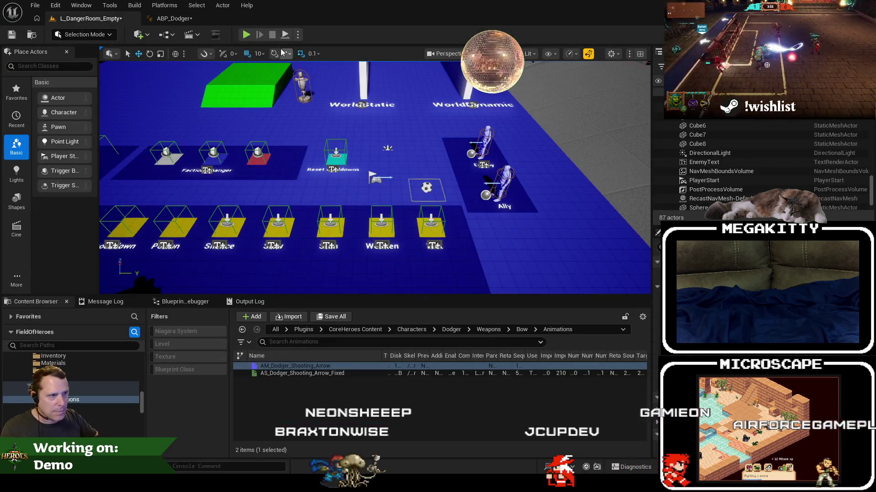
key(alt+p)
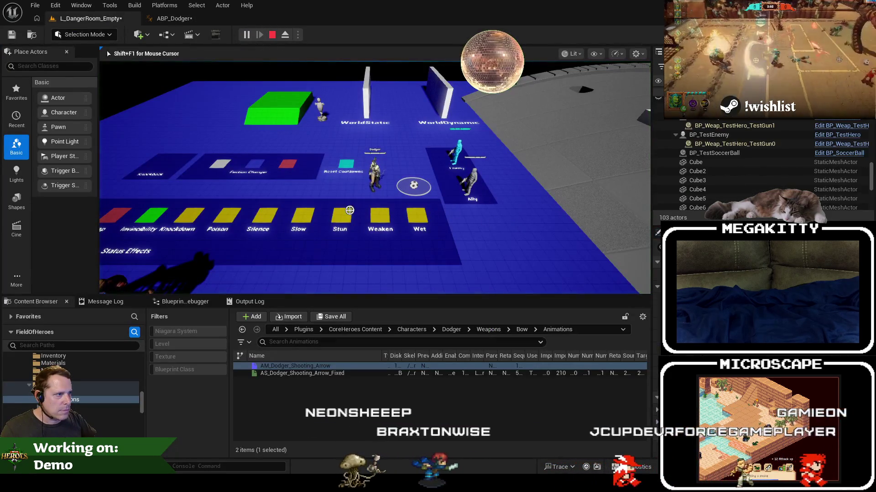
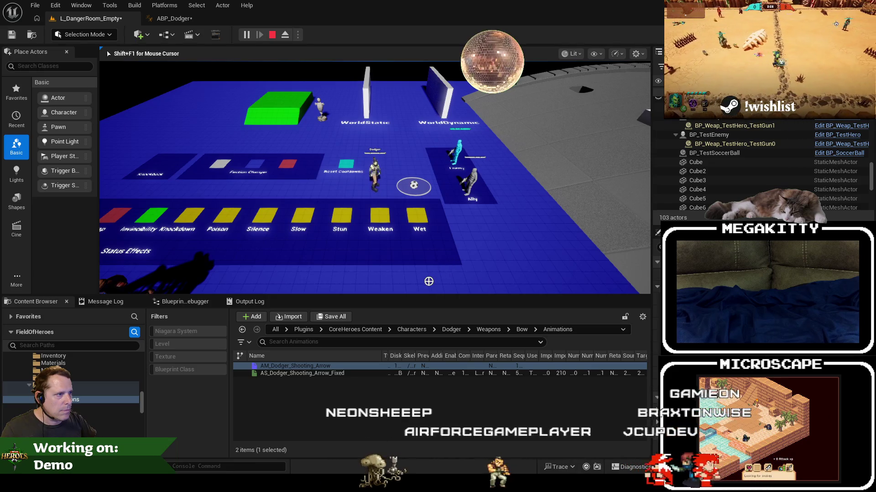
Stop the running play test and return to the DangerRoom level editor
key(Escape)
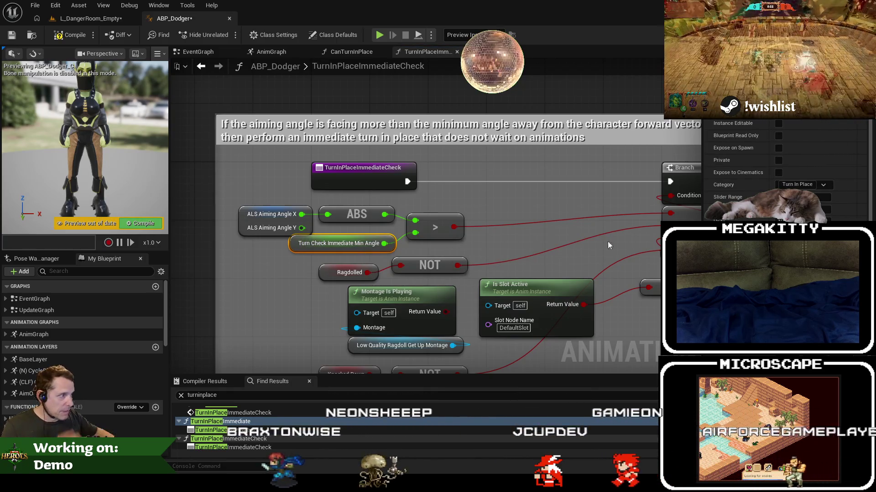
scroll(390, 186, down, 2)
scroll(390, 186, up, 1)
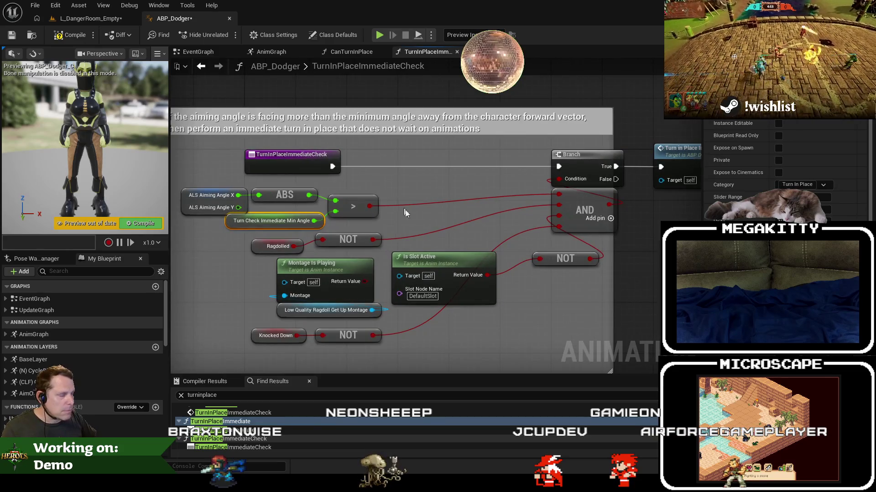
click(98, 19)
Play-test the level, firing an arrow as the Dodger in full-screen view, then end it
key(alt+p)
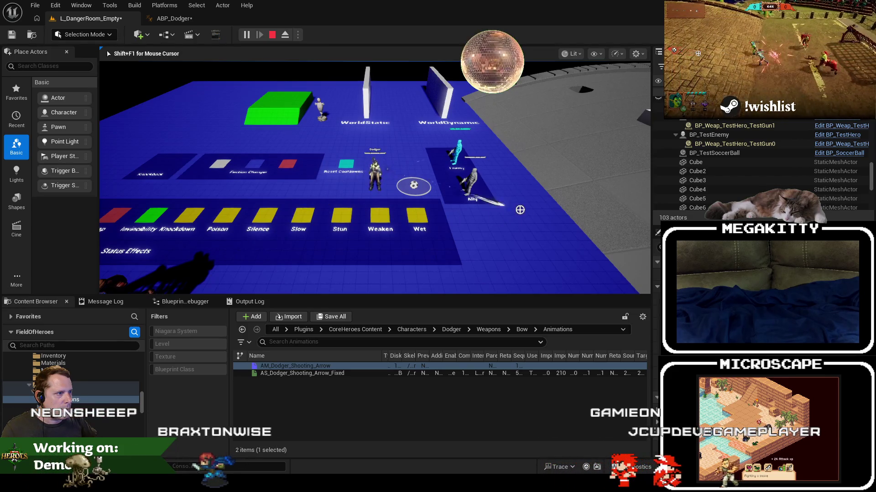
click(248, 234)
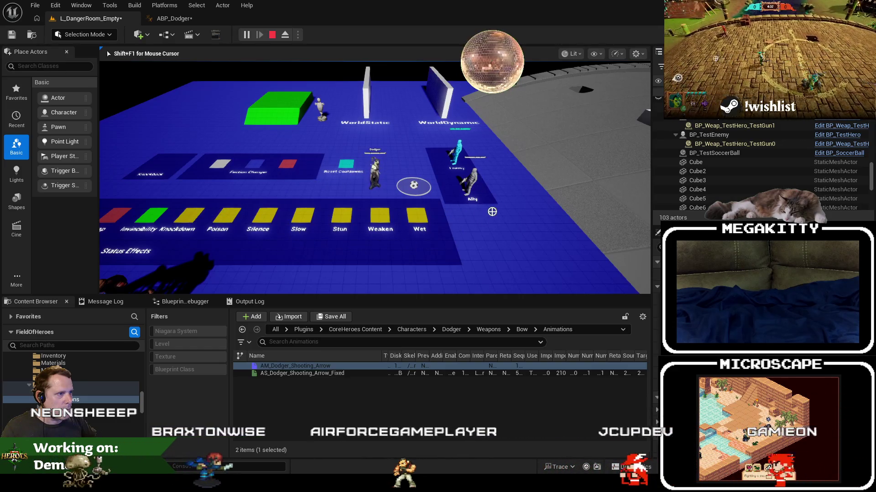
key(F11)
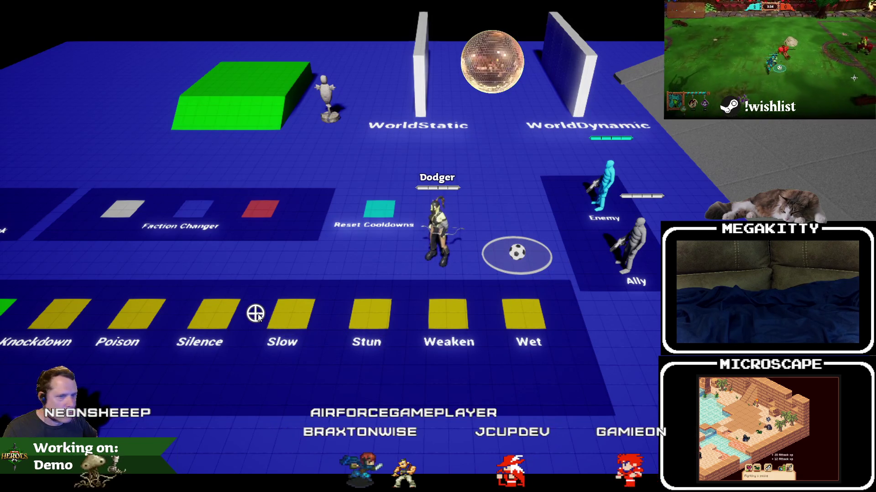
key(Escape)
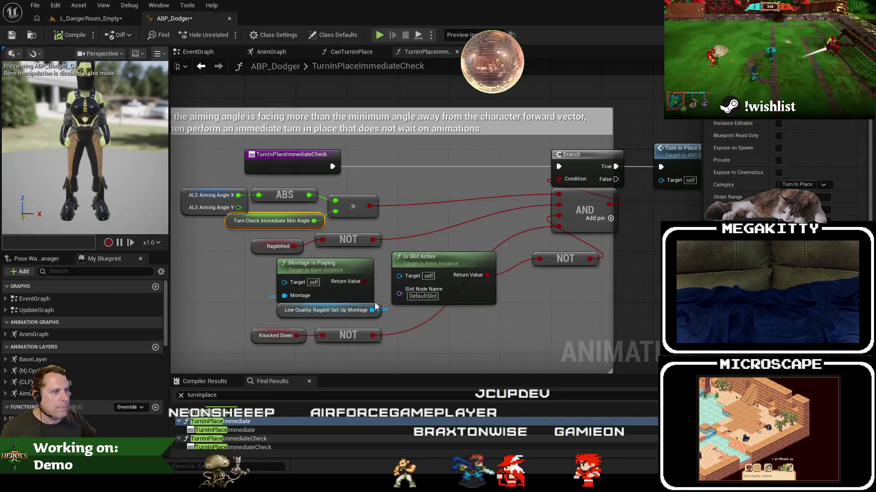
Recentre the graph and launch Paint (mspaint) from Windows search
mouse_move(460, 339)
mouse_down()
mouse_move(482, 306)
mouse_move(420, 313)
mouse_move(535, 283)
mouse_move(536, 293)
mouse_up()
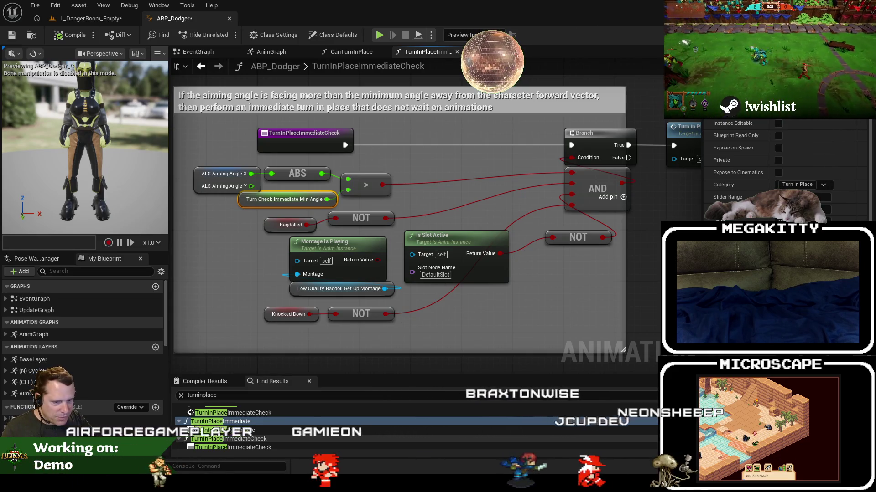
key(super)
text(mspaint)
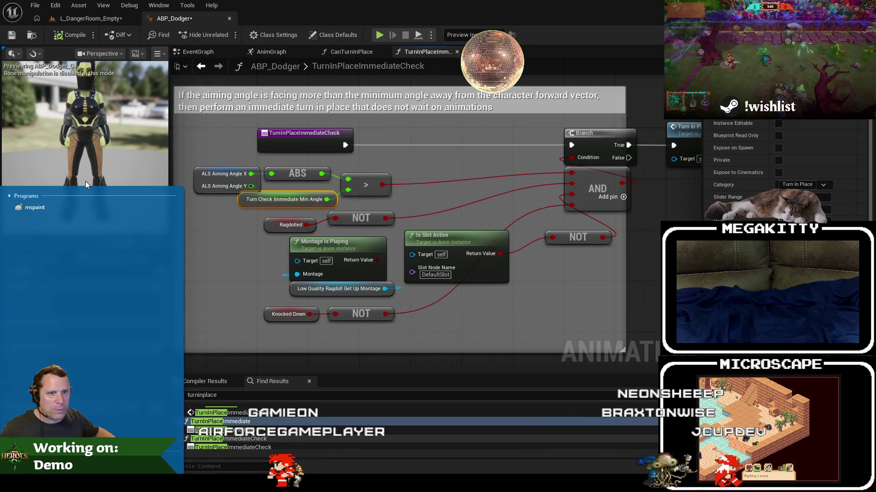
click(68, 213)
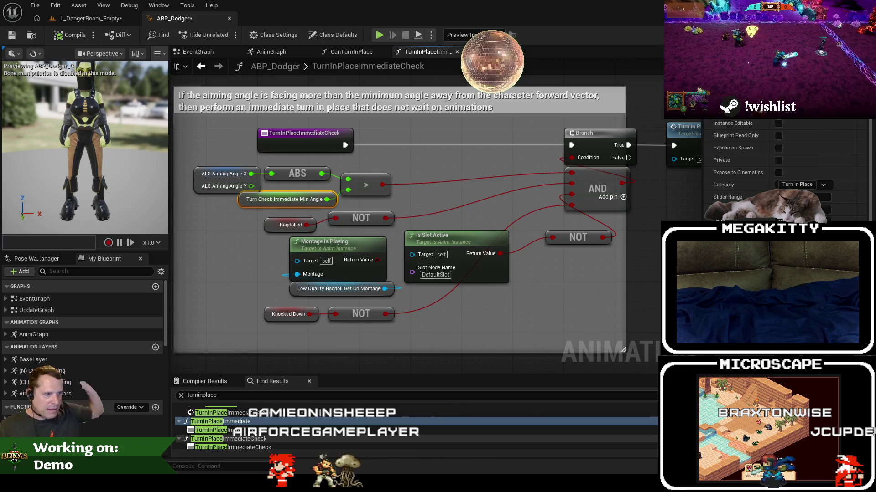
Delete the Montage Is Playing check and its montage variable from TurnInPlaceImmediateCheck
click(436, 274)
key(Escape)
drag(399, 303, 285, 235)
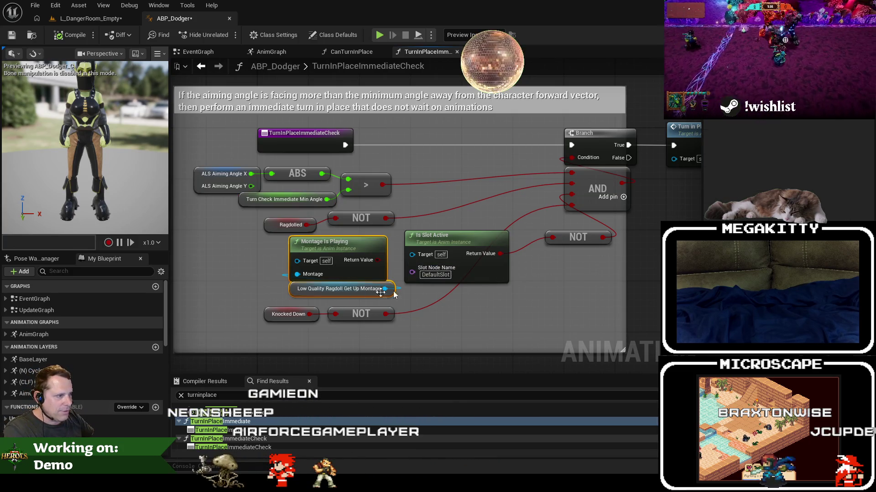
key(Delete)
click(446, 272)
key(Escape)
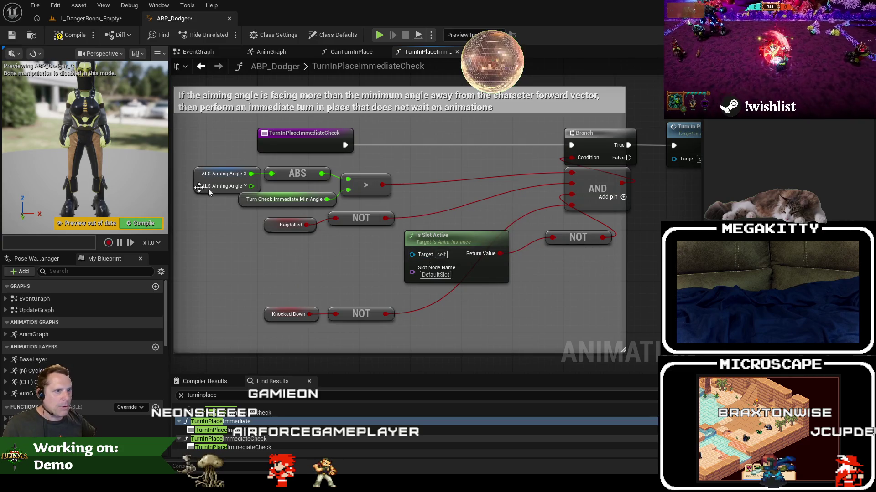
click(263, 203)
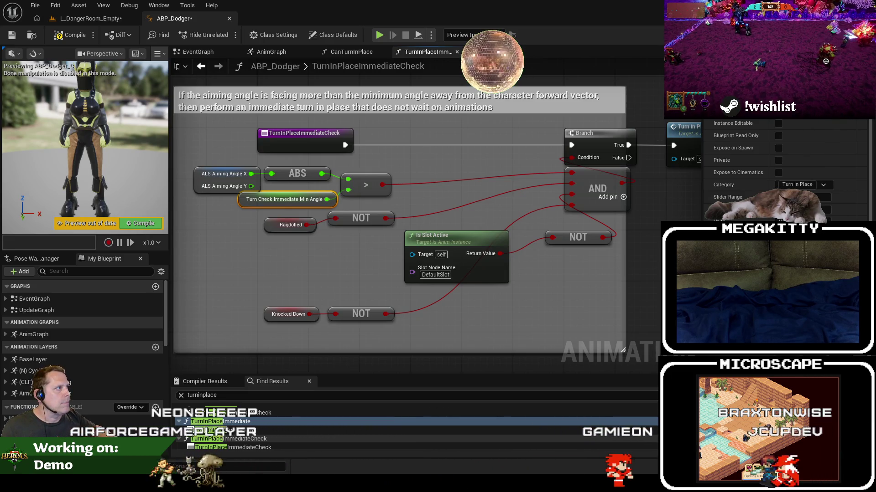
Close the editor with Don't Save, discarding blueprint and level changes, then focus the header file
key(ctrl+shift+s)
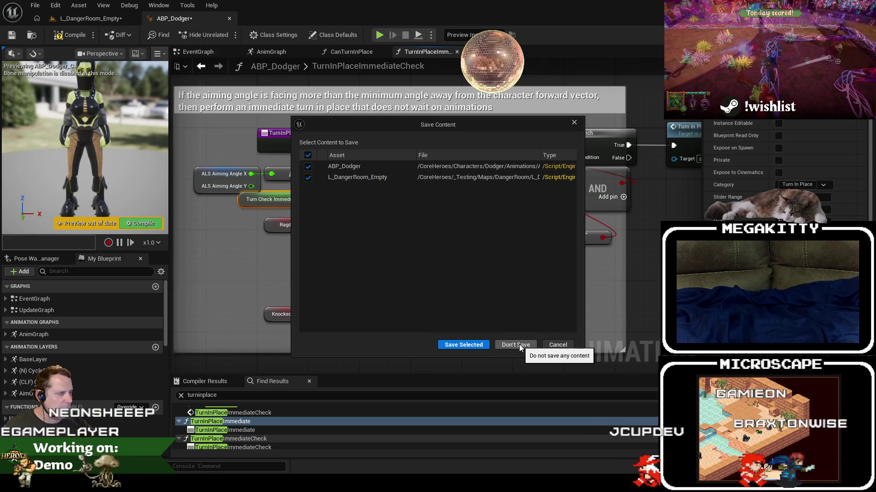
click(519, 344)
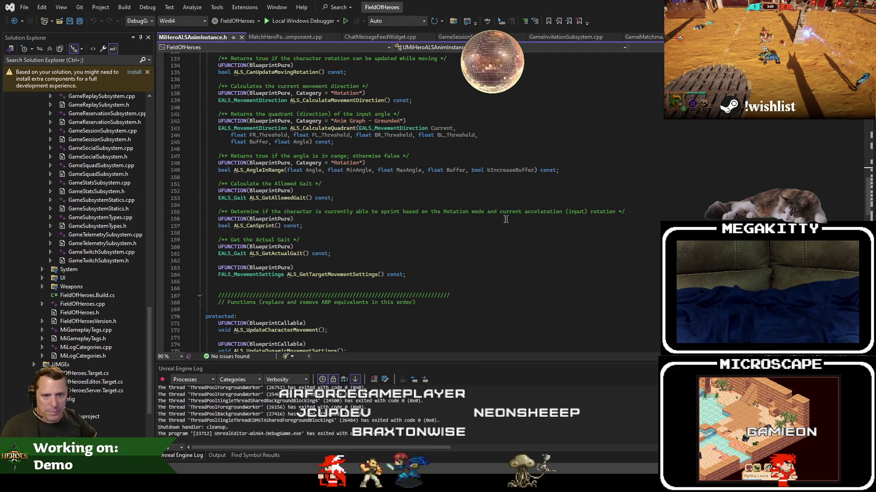
click(458, 245)
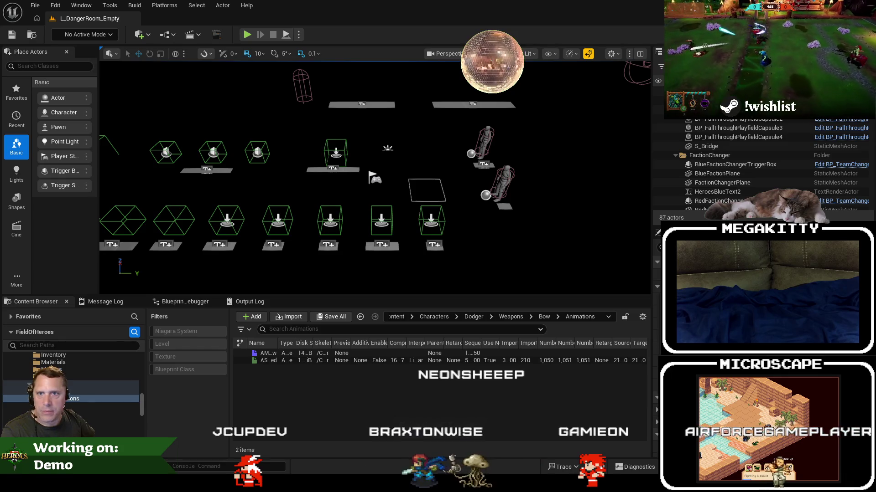
Close the other graph tabs and open ABP_Dodger's TurnInPlaceImmediateCheck function graph
scroll(313, 229, down, 3)
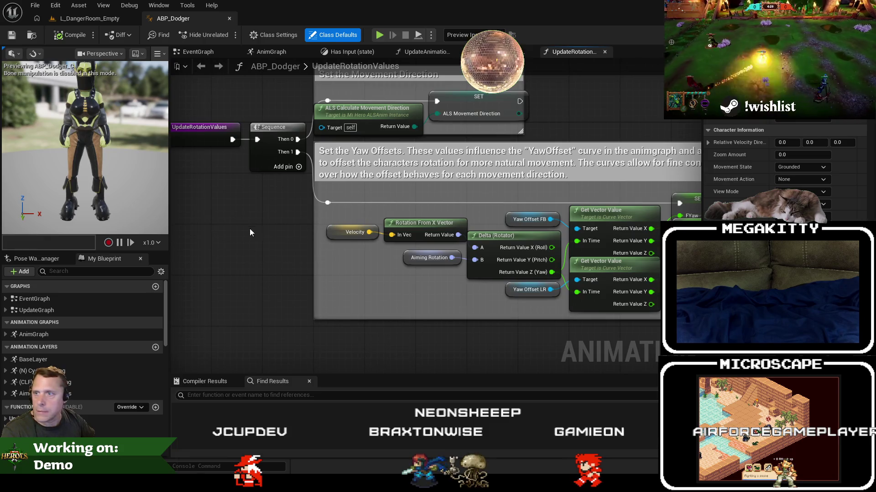
click(501, 52)
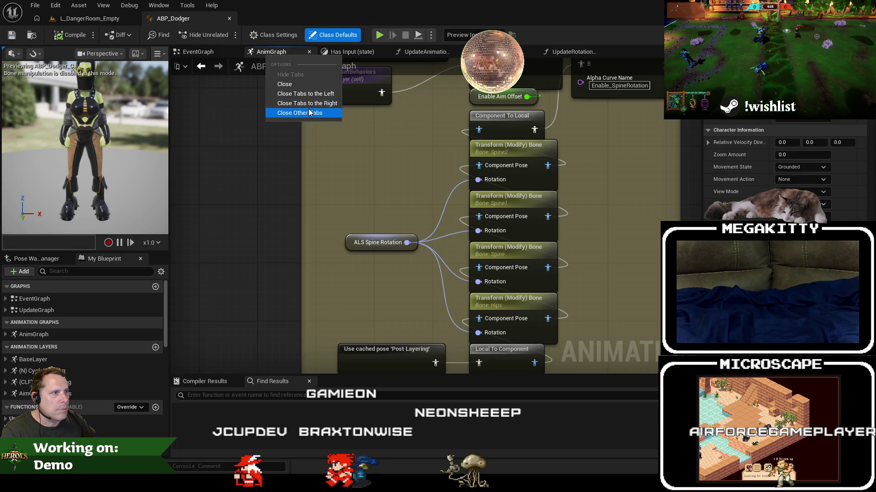
click(309, 104)
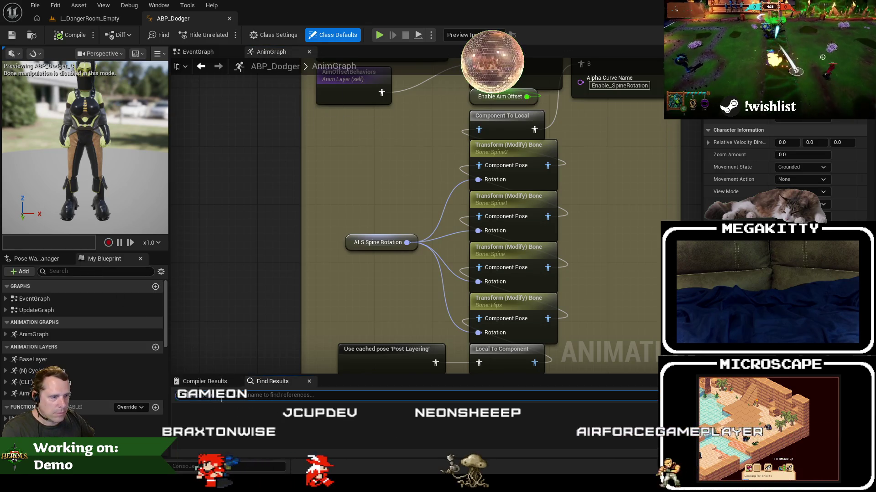
click(74, 271)
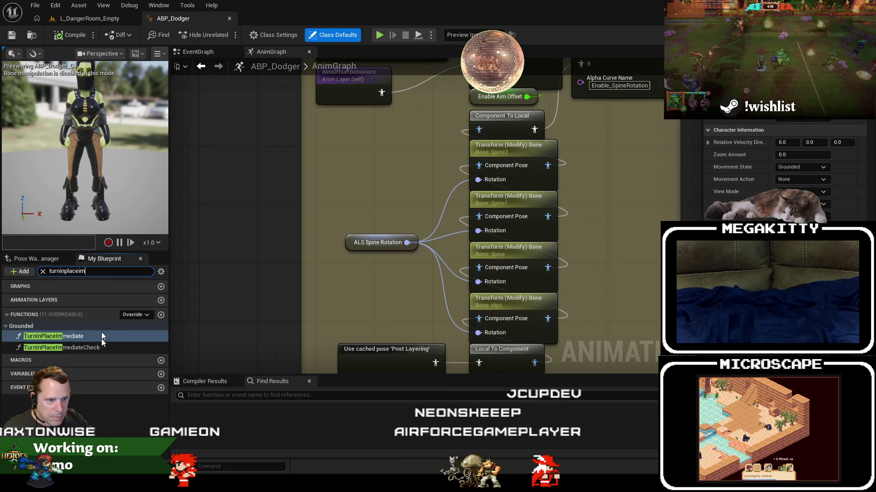
double_click(100, 344)
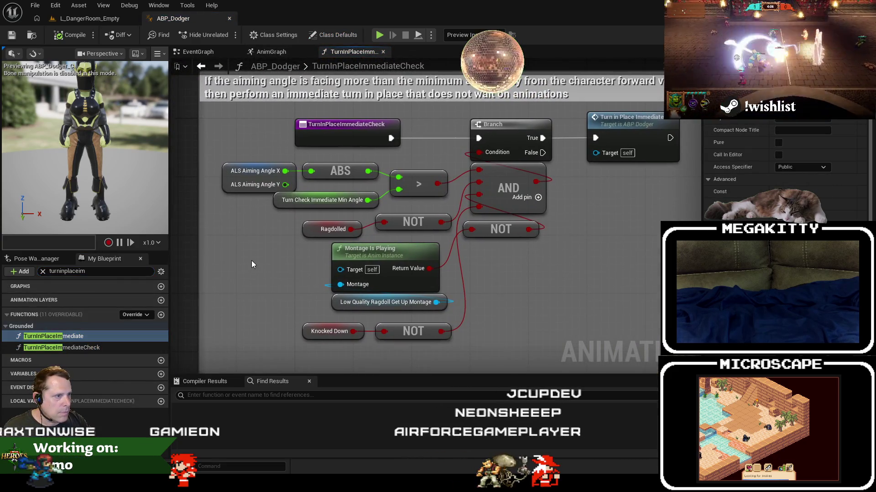
click(284, 205)
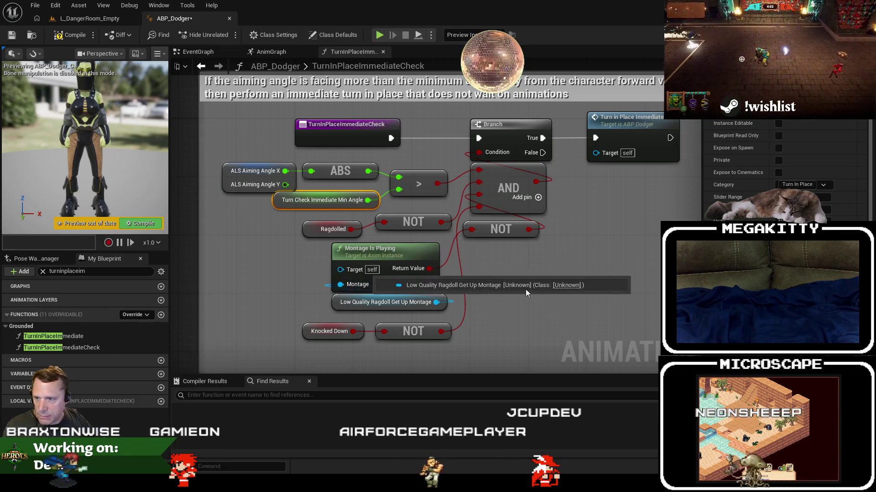
Add an Is Slot Active node feeding the NOT and delete the Montage Is Playing check
right_click(493, 270)
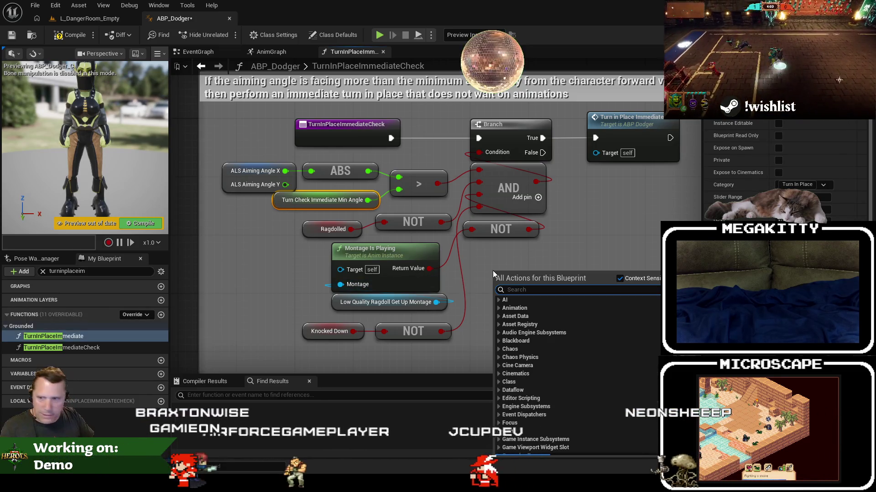
text(is slot acti)
key(Return)
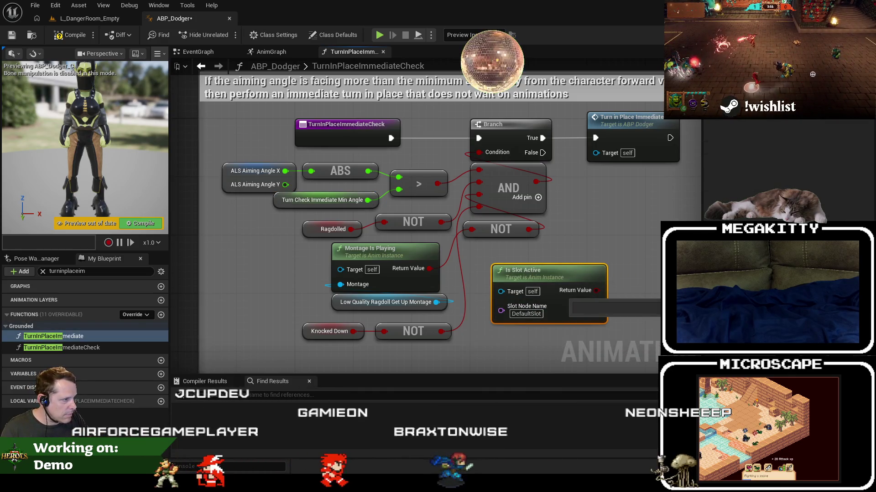
drag(596, 290, 471, 230)
drag(427, 279, 424, 276)
key(Delete)
drag(573, 285, 418, 270)
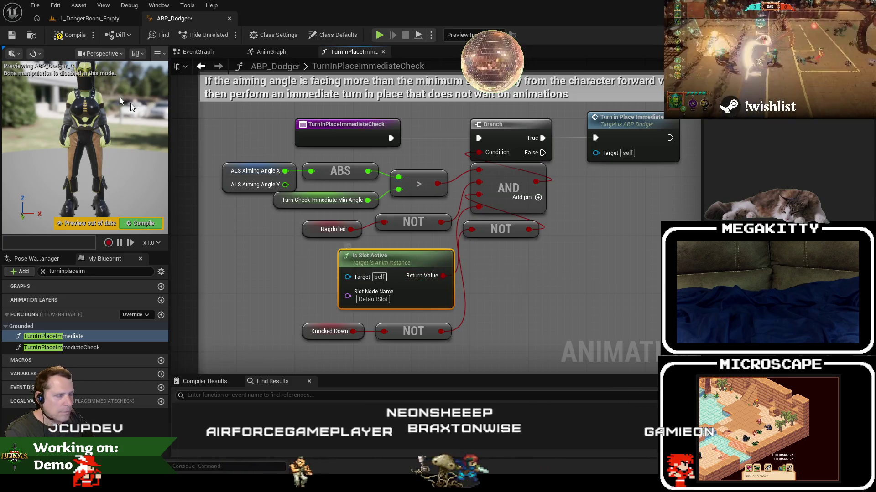
Compile and save ABP_Dodger
key(F7)
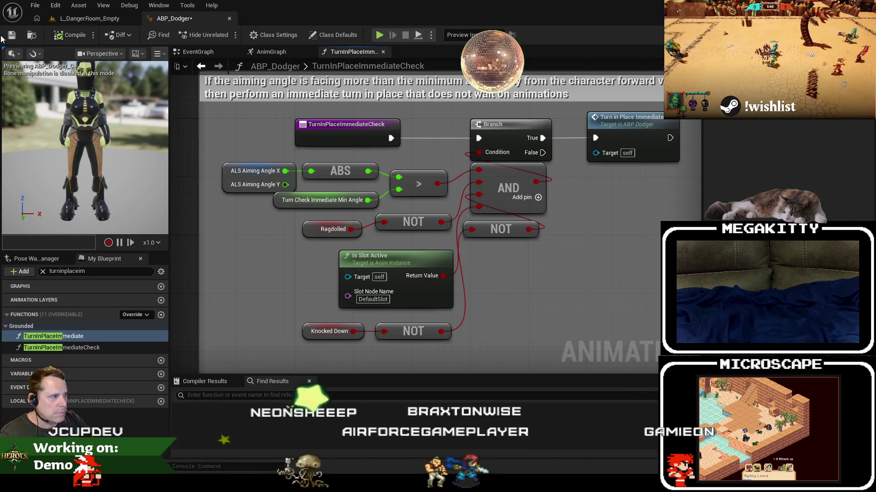
click(12, 35)
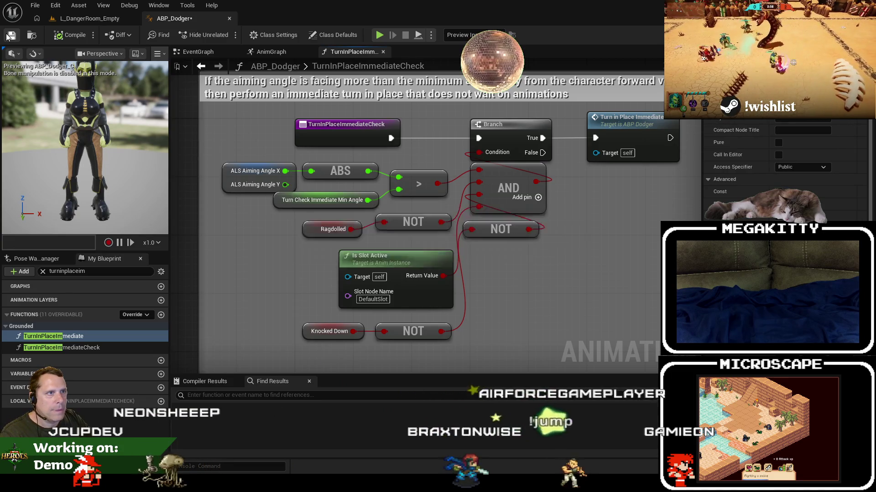
click(73, 19)
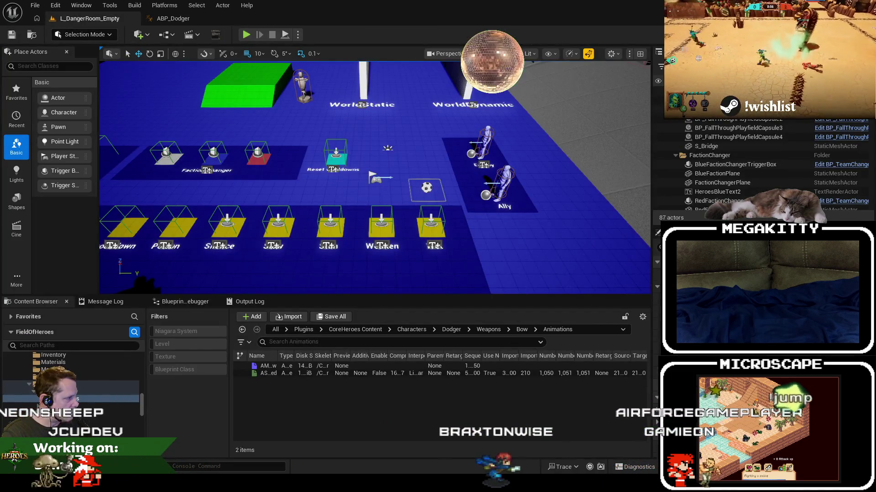
Play-test Dodger full-screen, walking forward and left, then stop the session
click(353, 124)
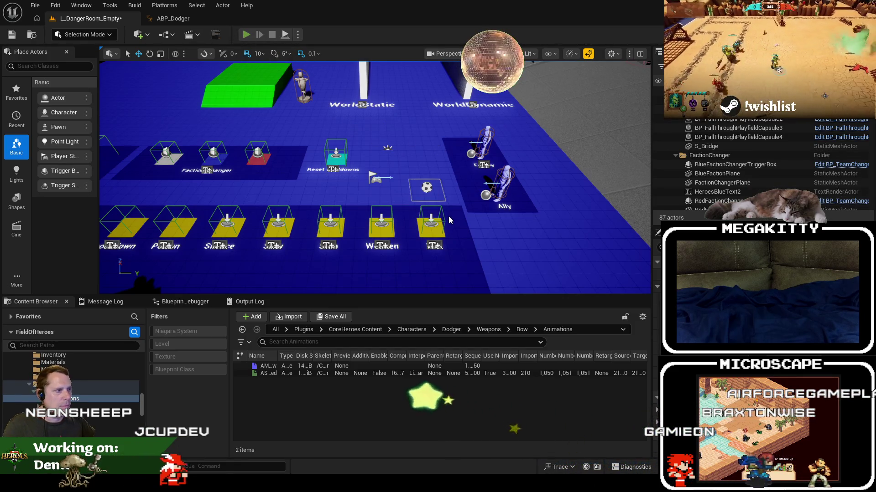
key(alt+p)
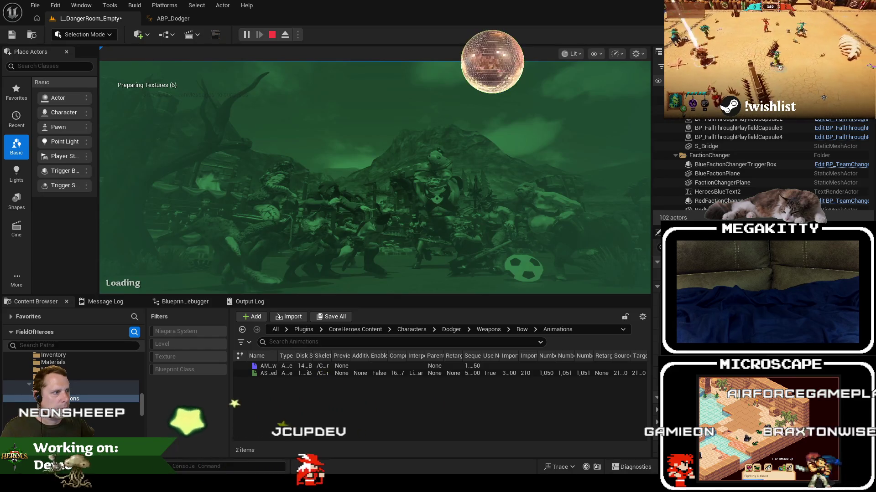
key(F11)
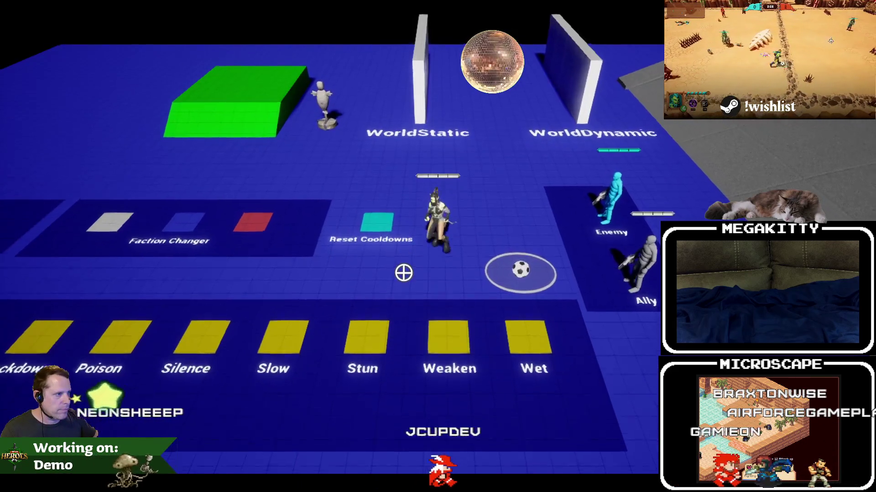
key(w)
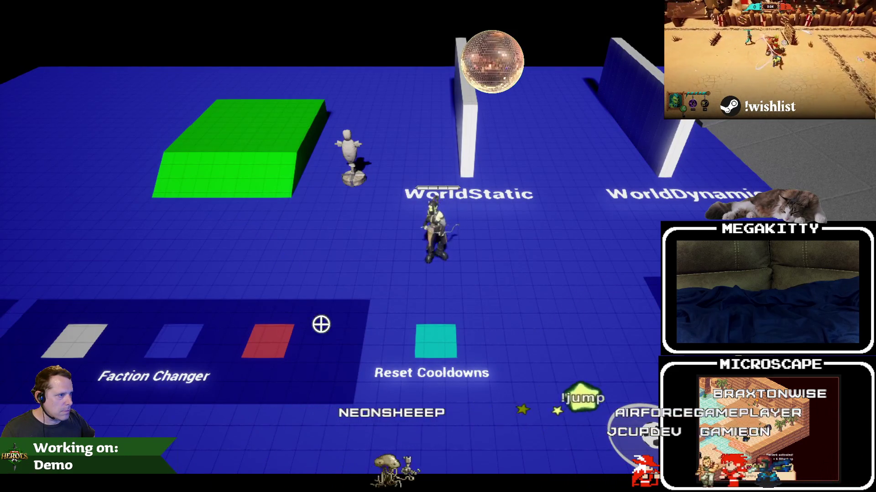
key(a)
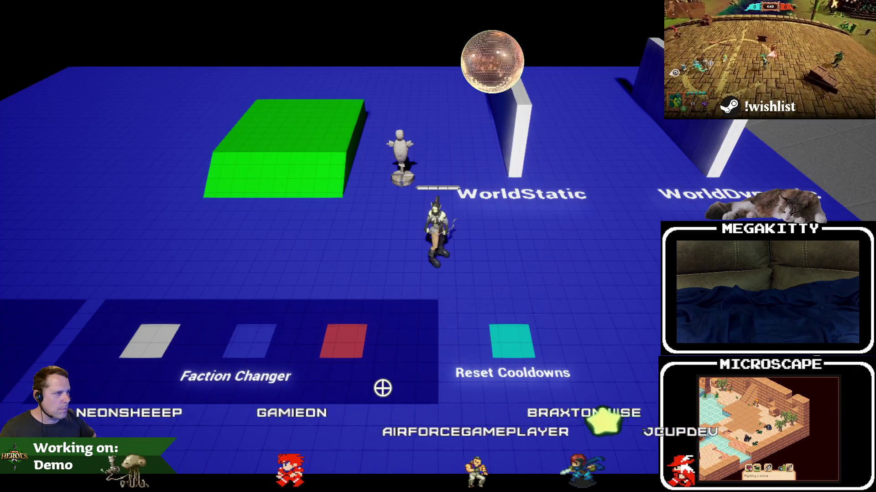
key(Escape)
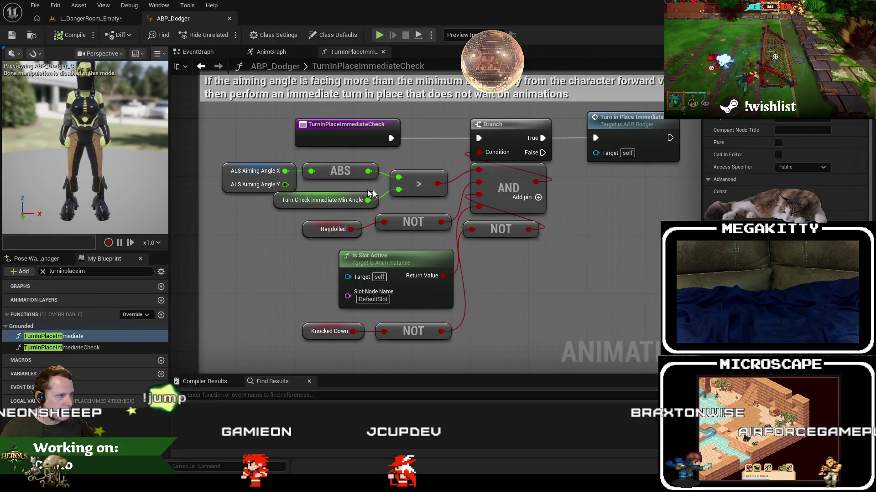
Run another full-screen DangerRoom play test, then save ABP_Dodger and browse to it in the Content Browser
click(322, 207)
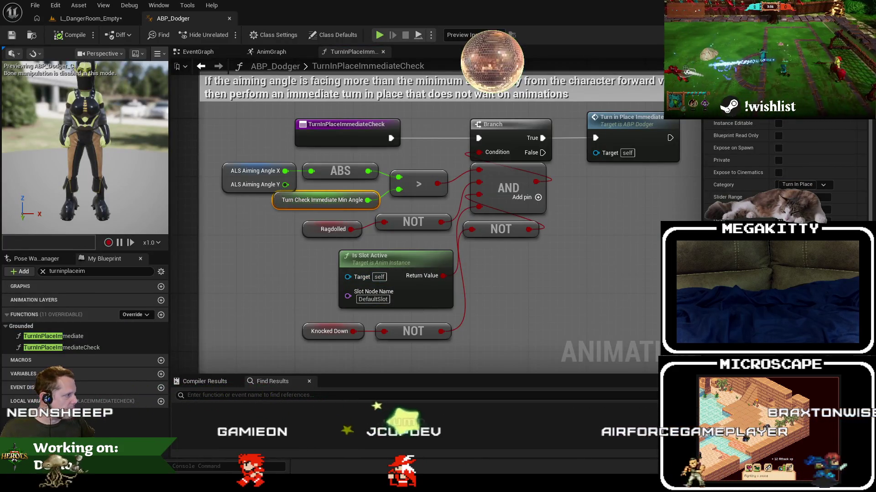
click(98, 19)
key(F11)
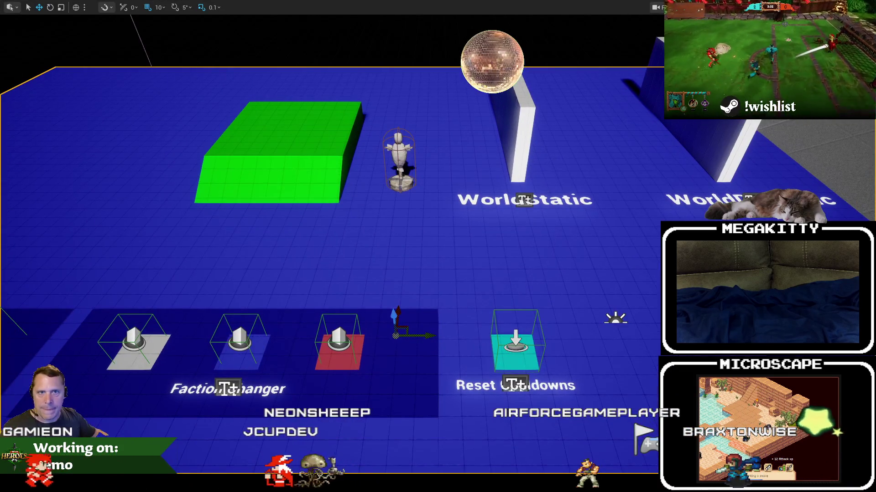
key(alt+p)
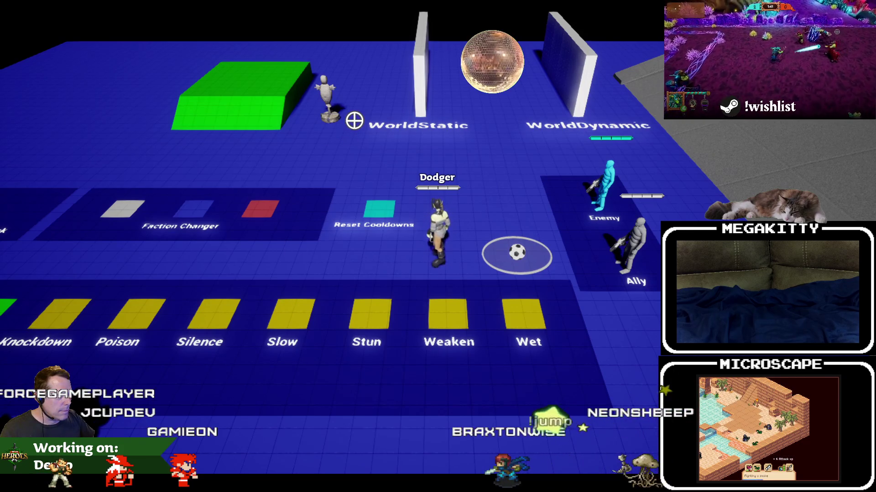
key(Escape)
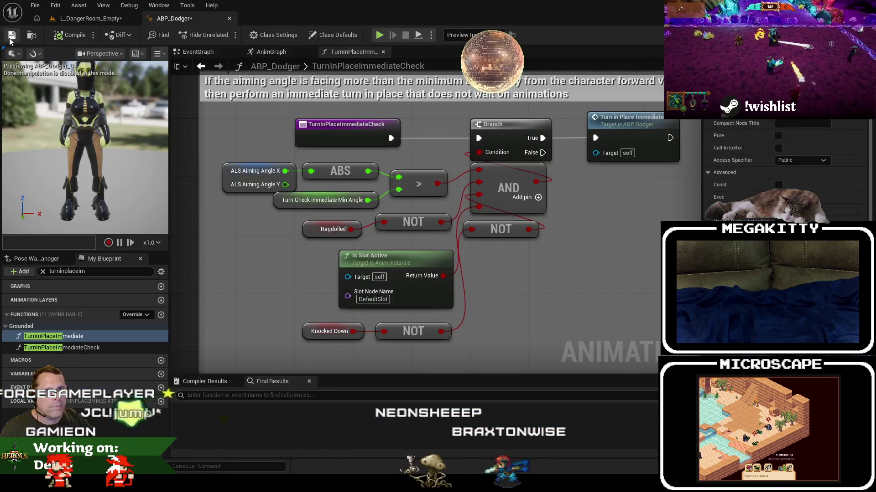
click(11, 37)
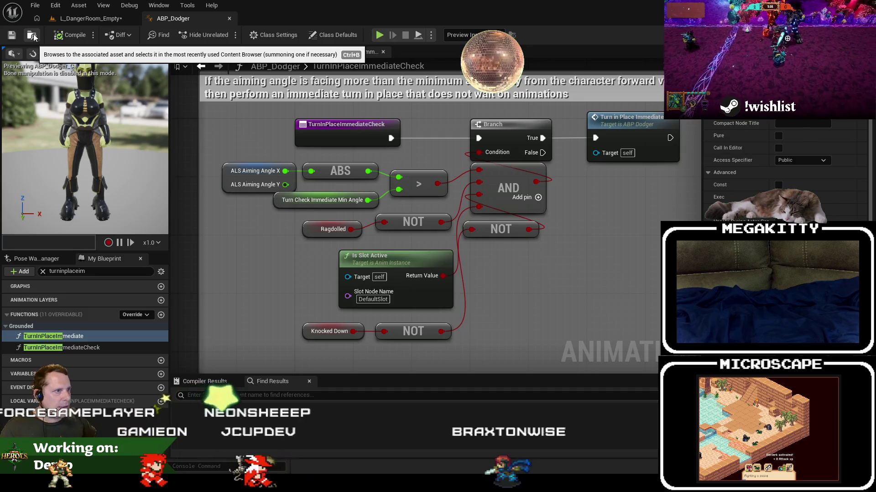
click(33, 37)
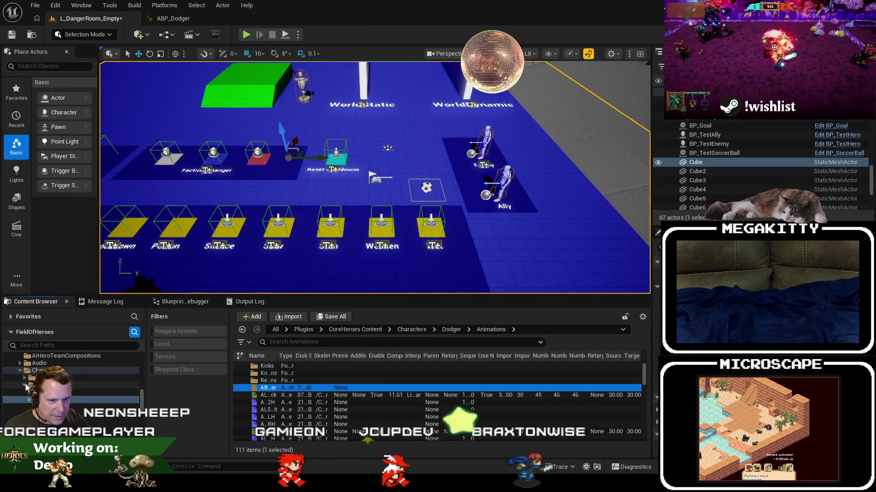
Go to the Characters/Grace folder, choose Grace as the playable character, and briefly play-test her
click(32, 393)
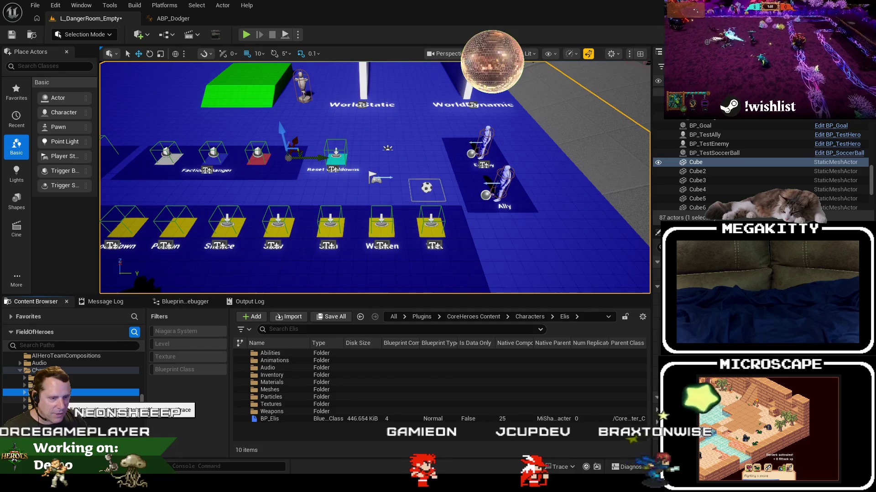
click(32, 400)
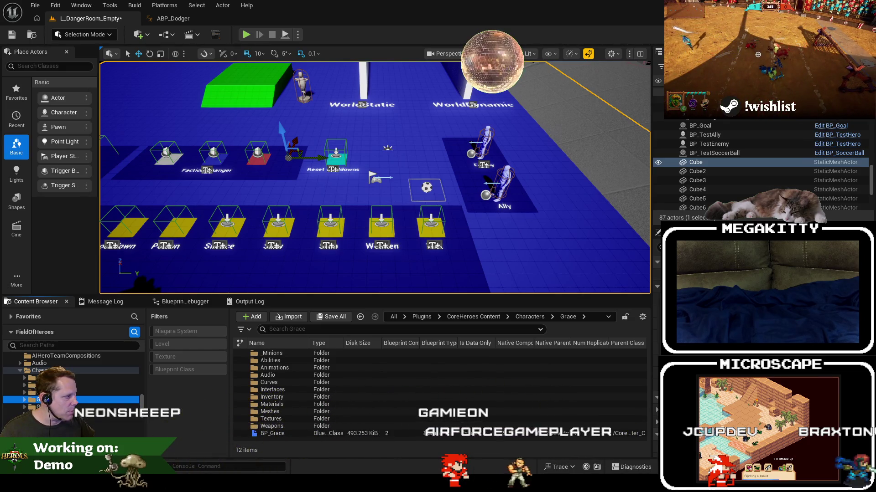
click(775, 225)
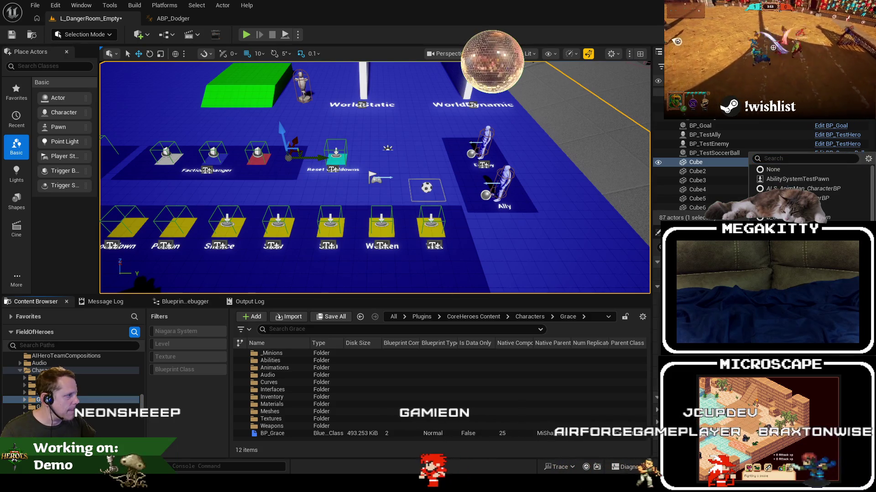
click(365, 165)
click(246, 35)
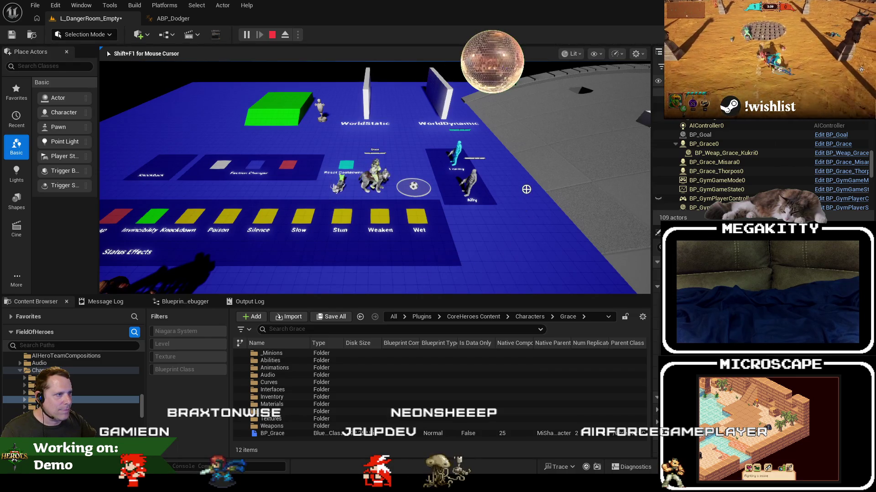
click(272, 35)
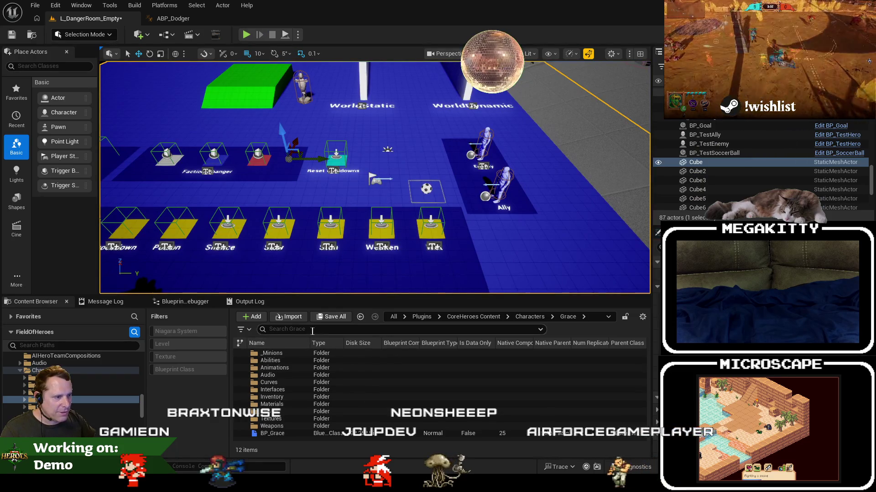
Open ABP_Grace from Grace's Animations folder and dock it beside ABP_Dodger
click(282, 368)
double_click(282, 368)
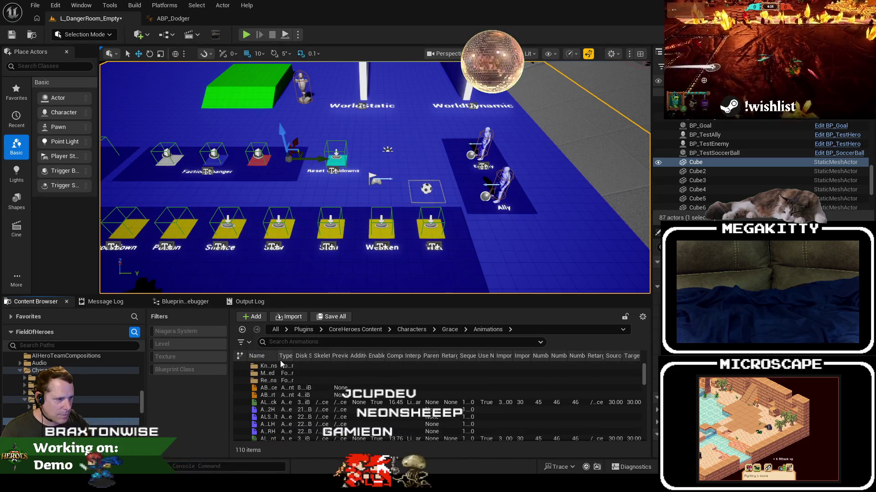
drag(277, 359, 370, 360)
double_click(365, 387)
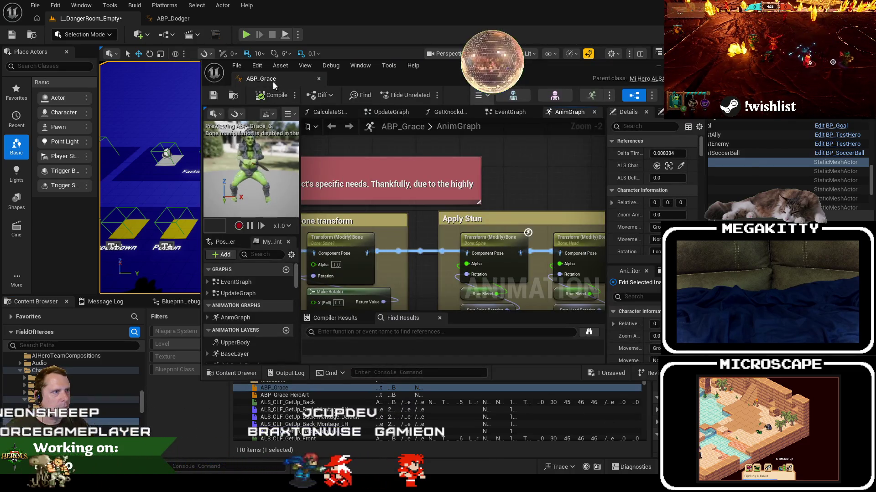
drag(272, 81, 270, 21)
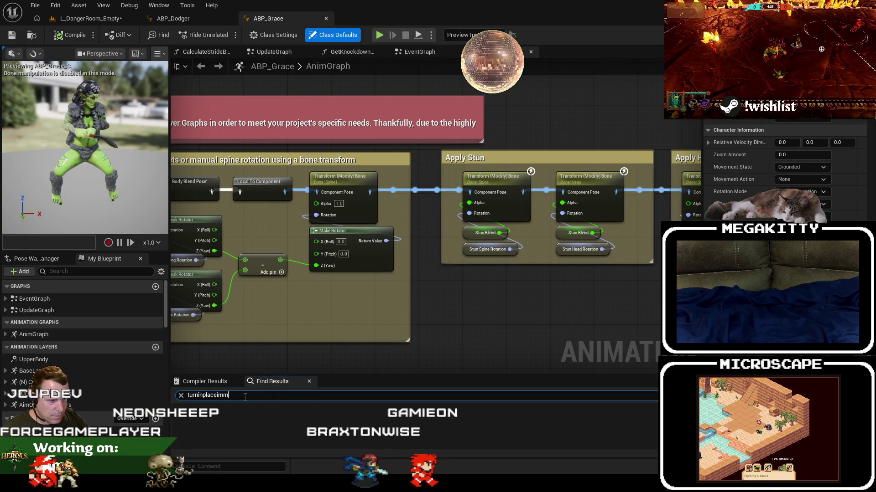
Open ABP_Grace's TurnInPlaceImmediateCheck and set a breakpoint on Turn in Place Immediate
key(Return)
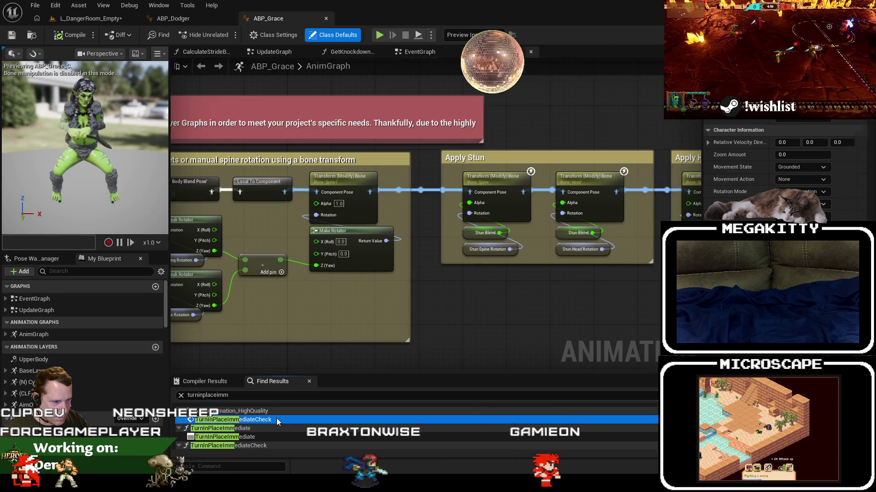
double_click(277, 418)
right_click(371, 239)
double_click(418, 204)
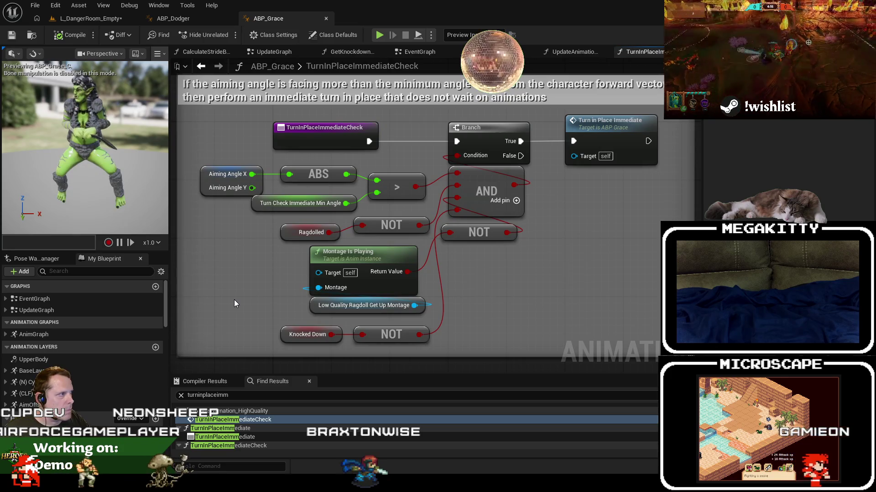
click(631, 134)
key(F9)
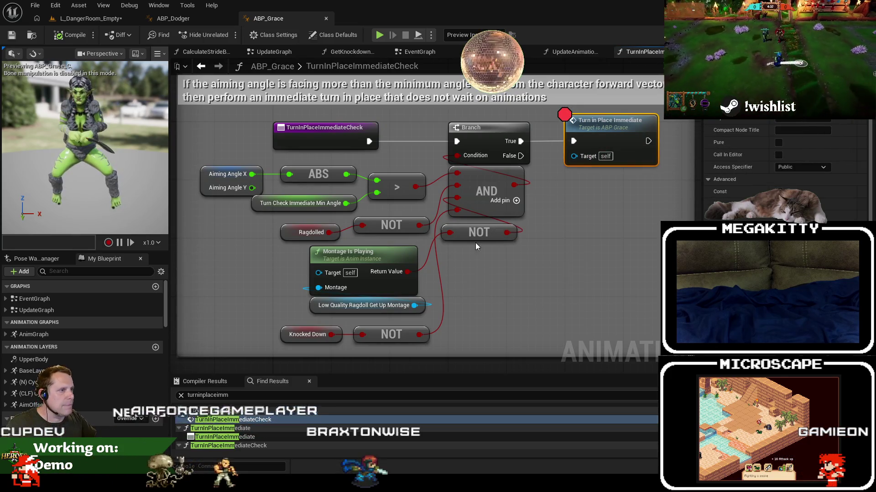
click(127, 19)
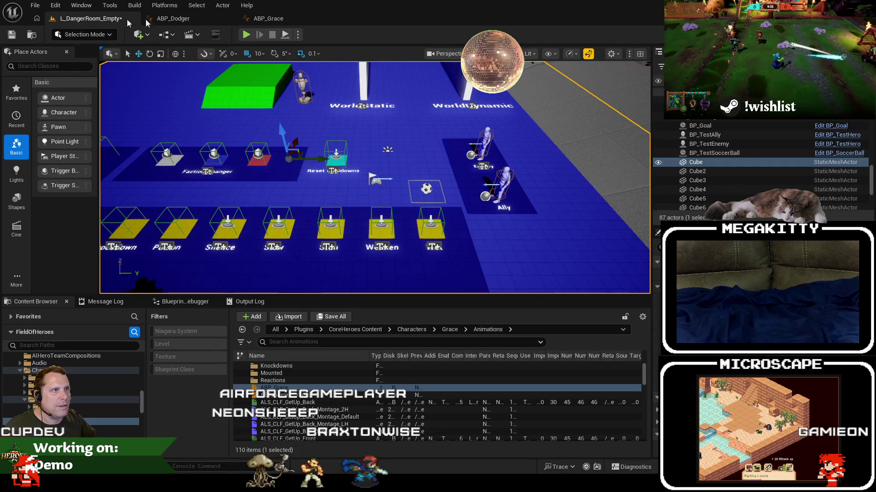
Play as Grace, breakpoint the TurnInPlaceImmediateCheck entry, debug BP_Grace0, and step to the Branch
click(241, 35)
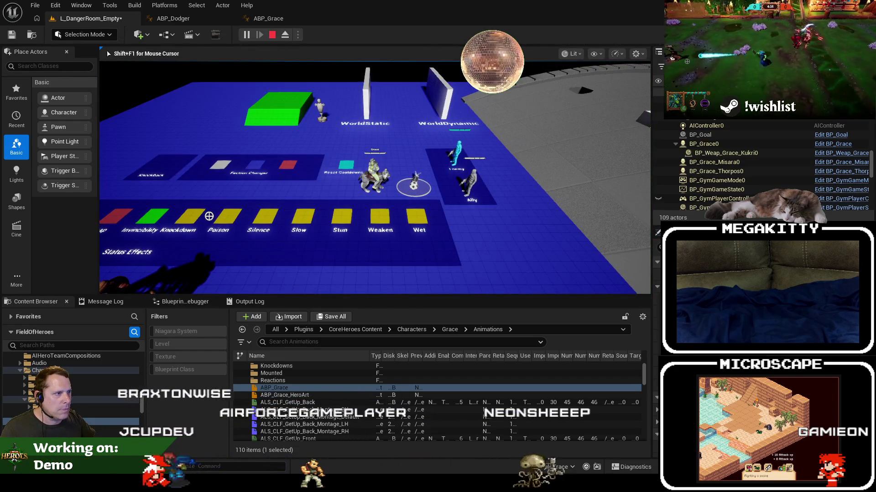
key(shift+F1)
click(269, 19)
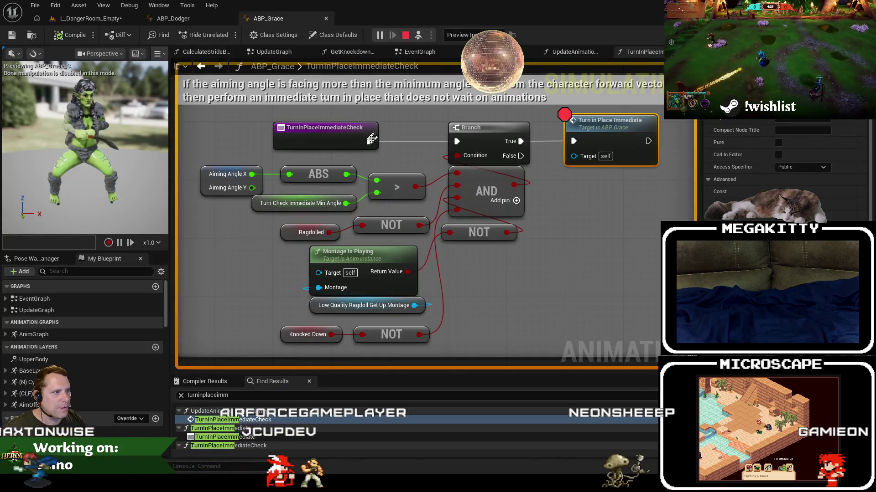
key(F9)
click(472, 34)
click(483, 65)
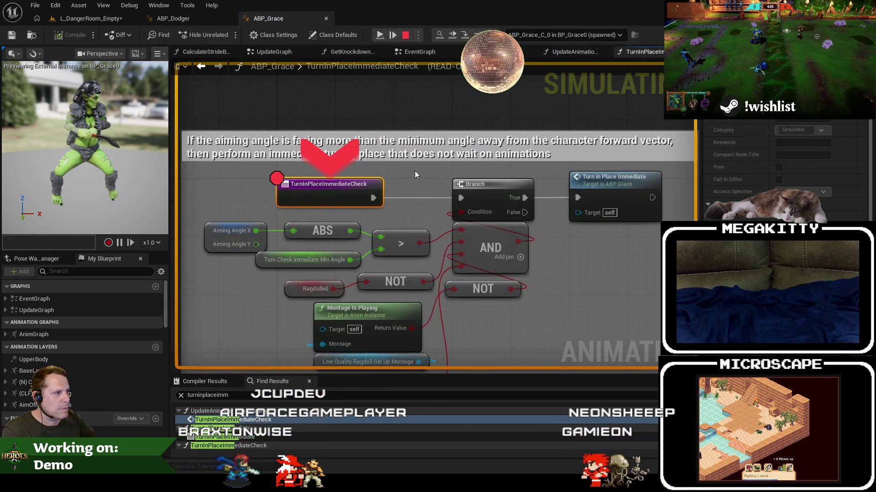
key(F10)
Confirm the 90 minimum angle, inspect the TurnInPlaceImmediate function graph, then stop playing
mouse_move(334, 227)
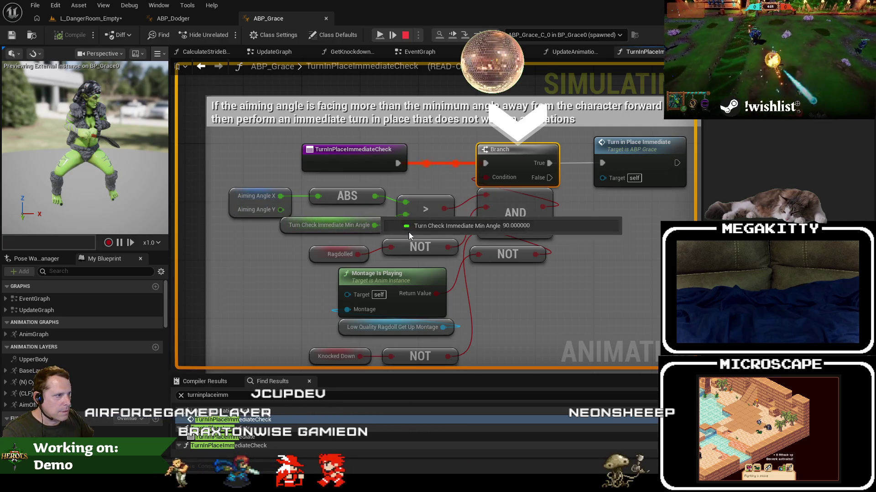
mouse_move(484, 208)
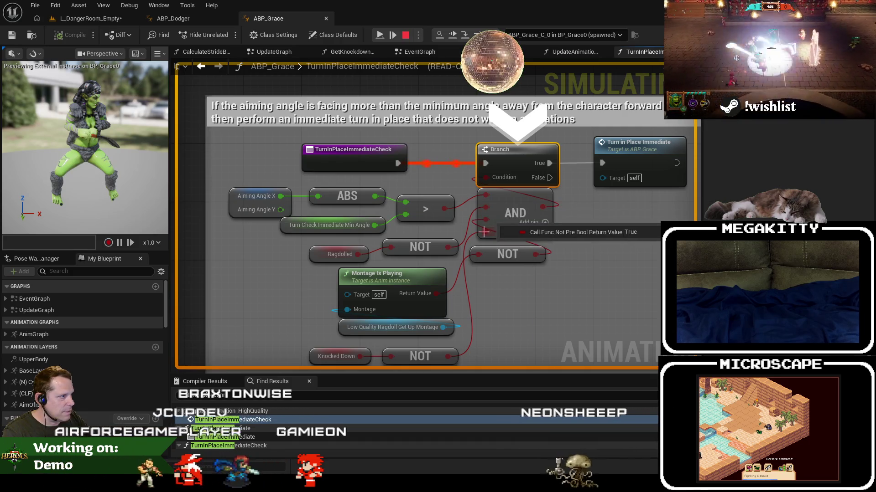
drag(649, 288, 573, 250)
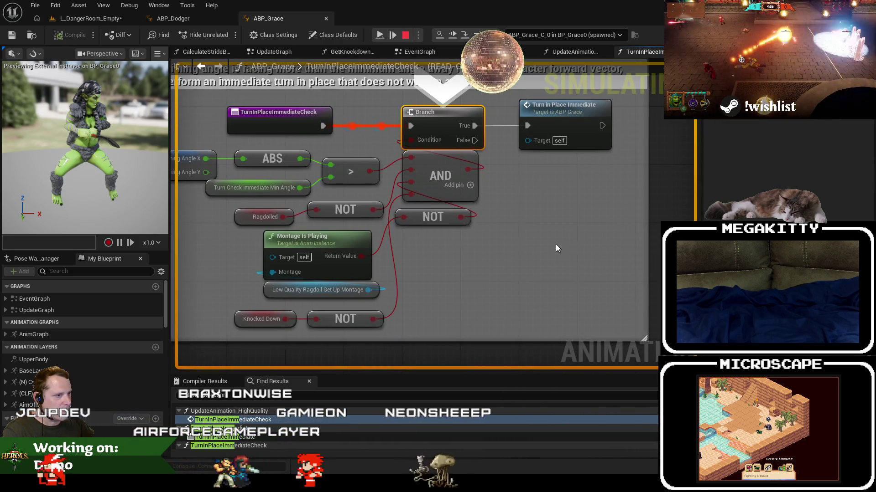
drag(538, 225, 410, 316)
click(448, 200)
double_click(448, 200)
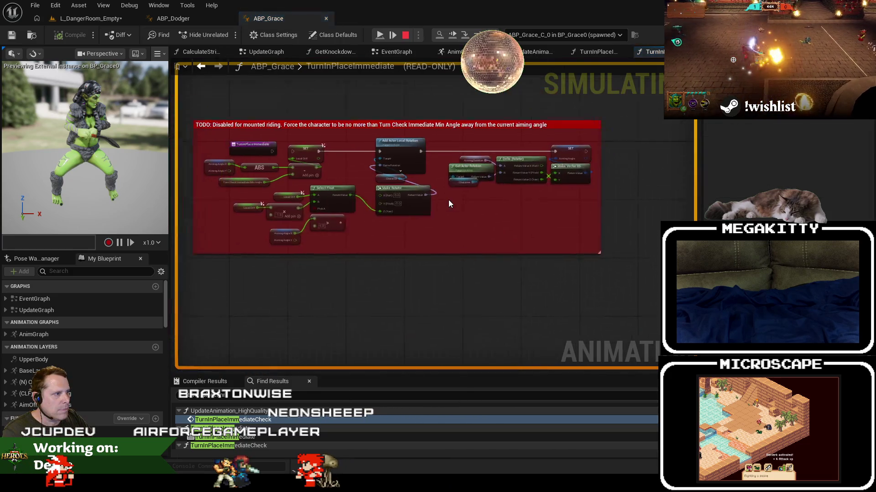
scroll(405, 177, up, 2)
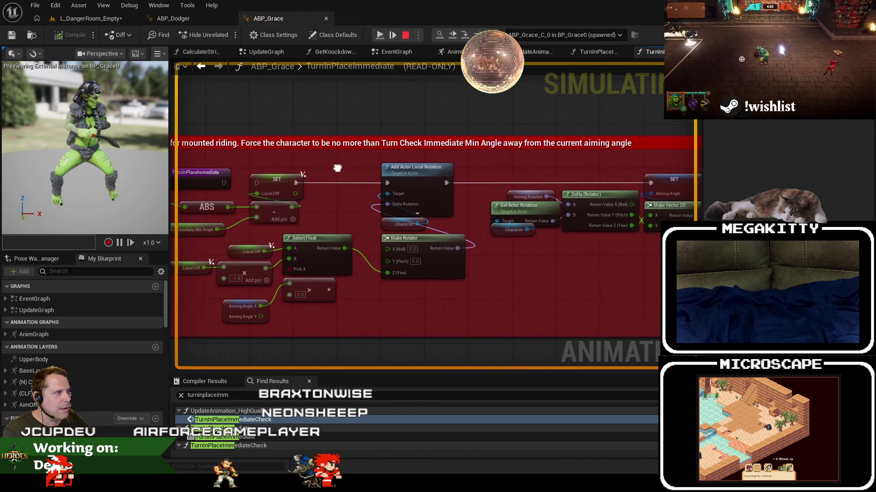
scroll(407, 171, down, 2)
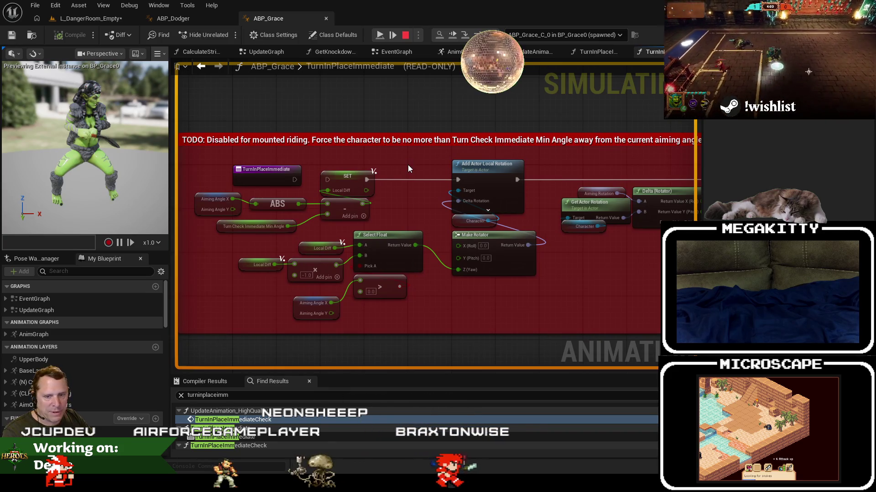
click(406, 35)
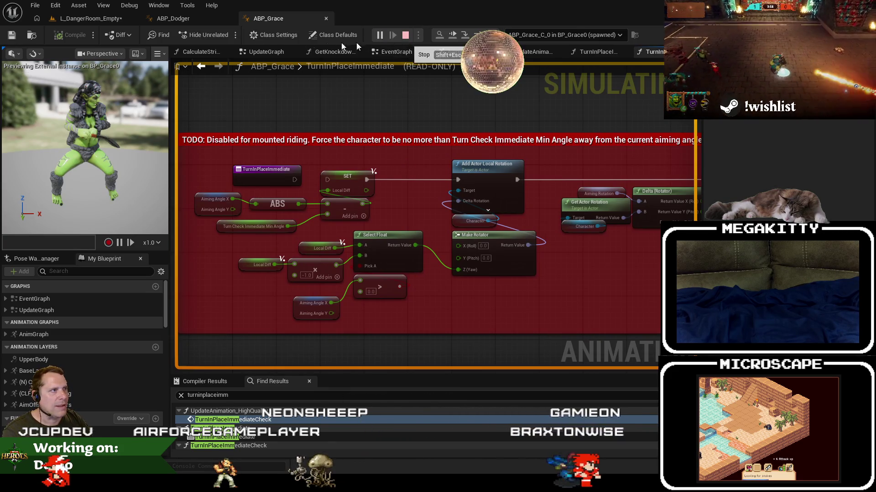
click(98, 20)
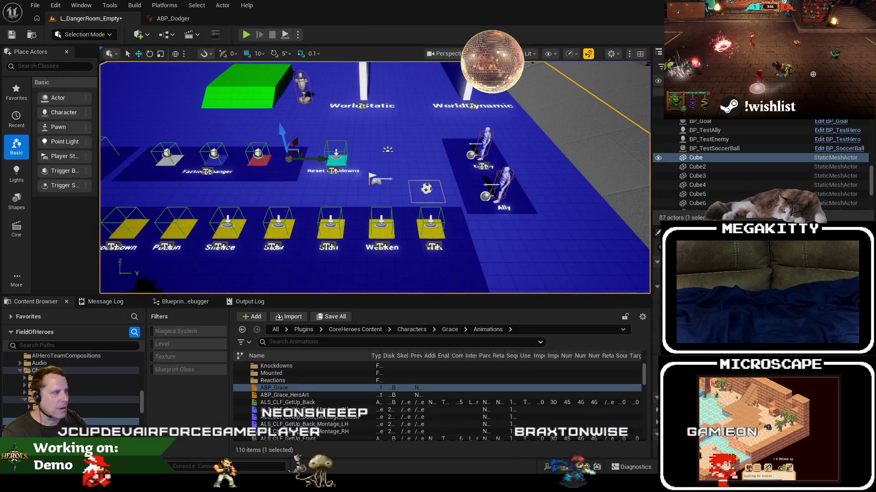
Open ABP_Guthorn from Characters/Guthorn/Animation and bring back ABP_Dodger's TurnInPlaceImmediateCheck graph
click(809, 255)
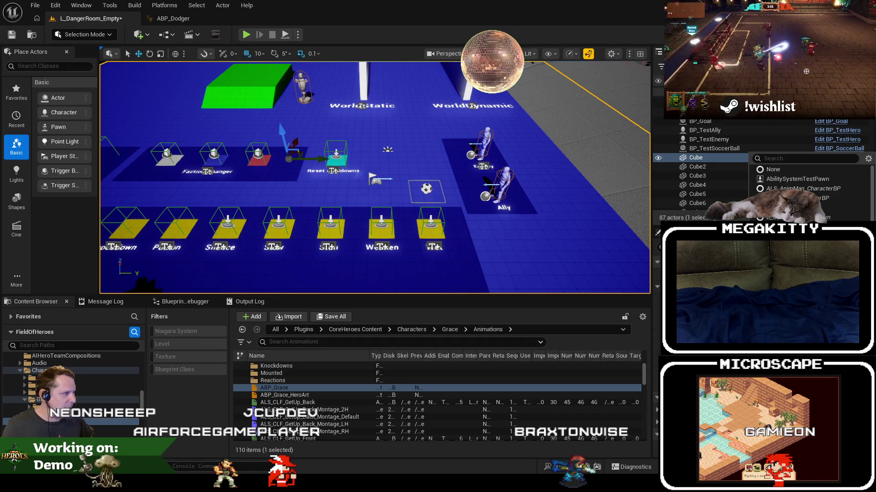
click(27, 407)
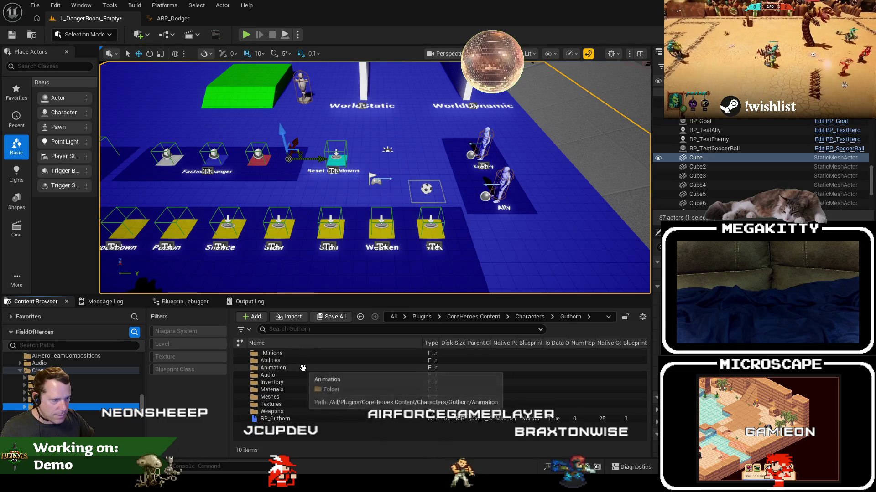
double_click(279, 368)
click(290, 388)
double_click(291, 388)
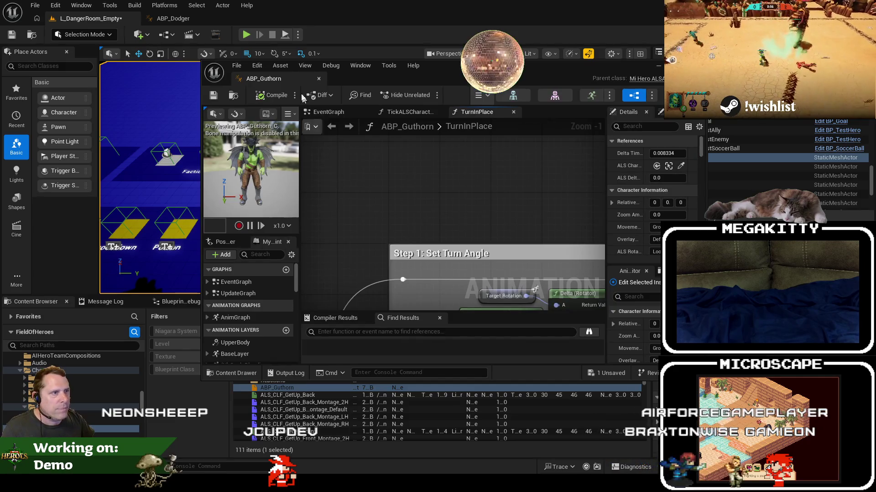
click(167, 19)
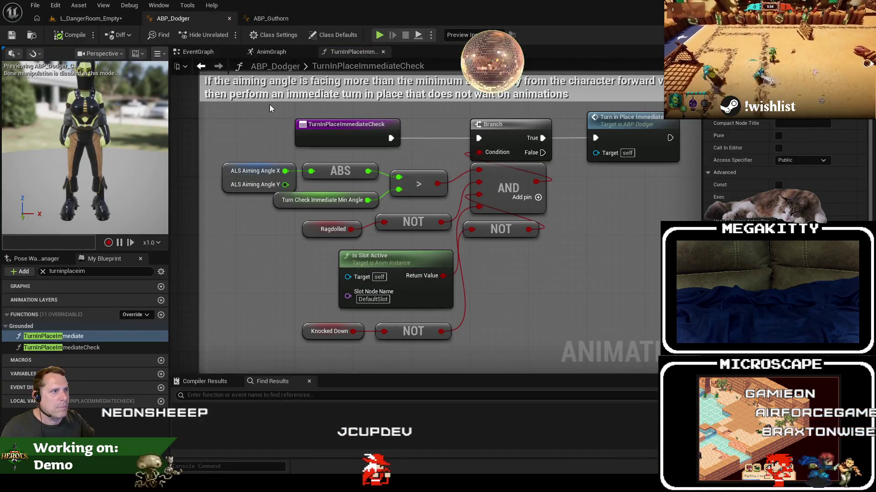
Open ABP_Guthorn's TurnInPlaceImmediate function and inspect the ALS Aiming Angle and Min Angle nodes
click(271, 18)
click(67, 271)
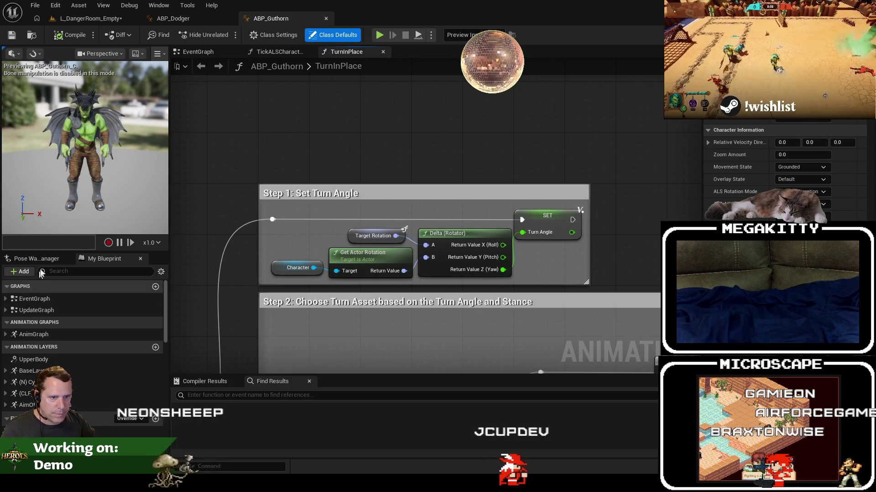
text(turninplaceim)
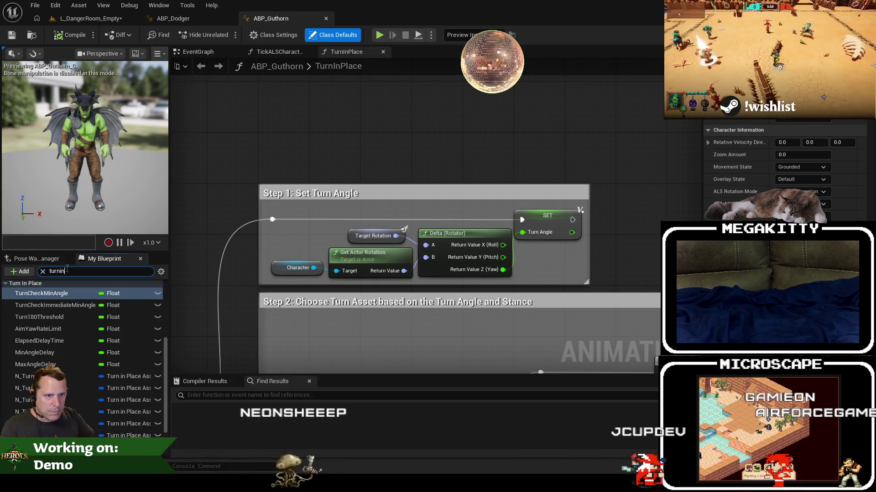
double_click(100, 336)
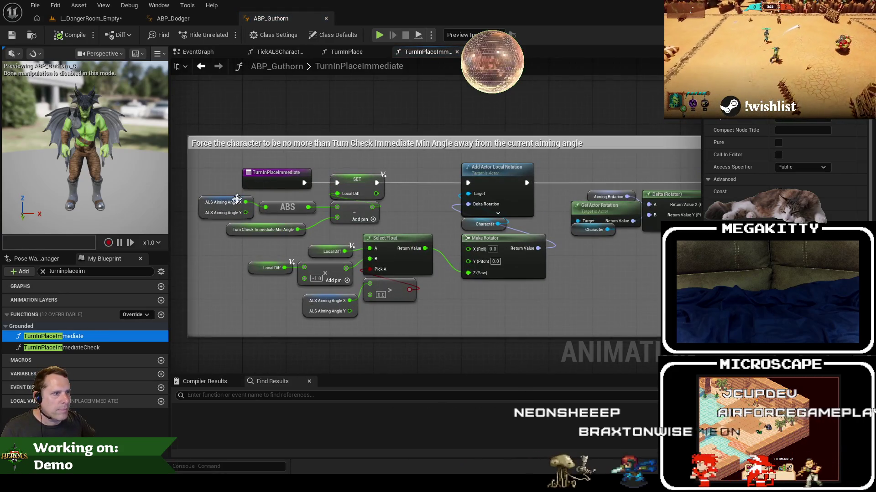
click(217, 209)
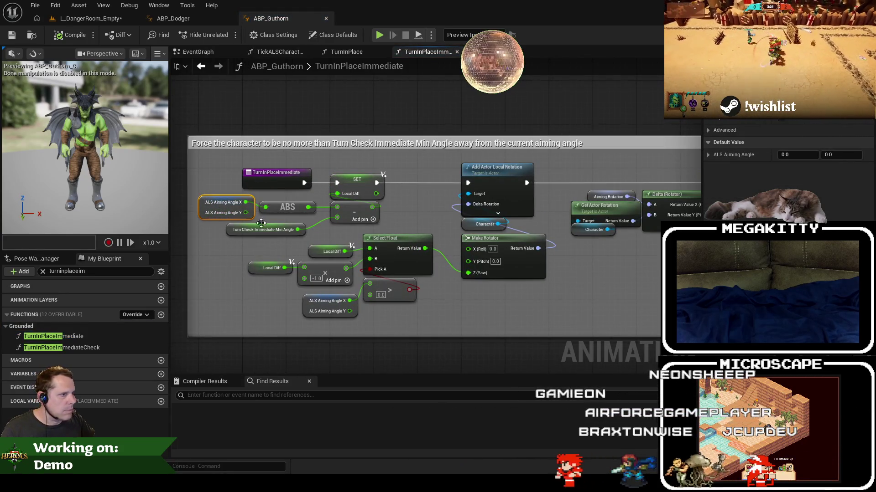
click(262, 228)
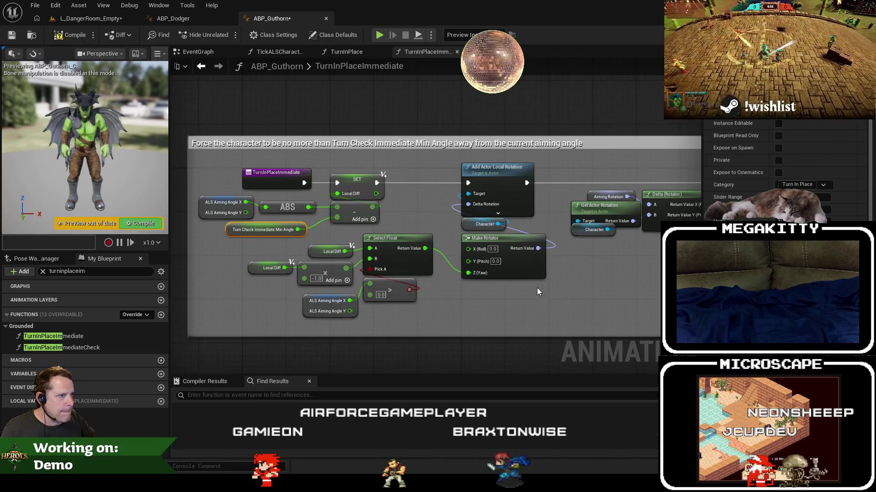
mouse_move(600, 303)
mouse_down()
mouse_move(590, 297)
mouse_move(626, 301)
mouse_up()
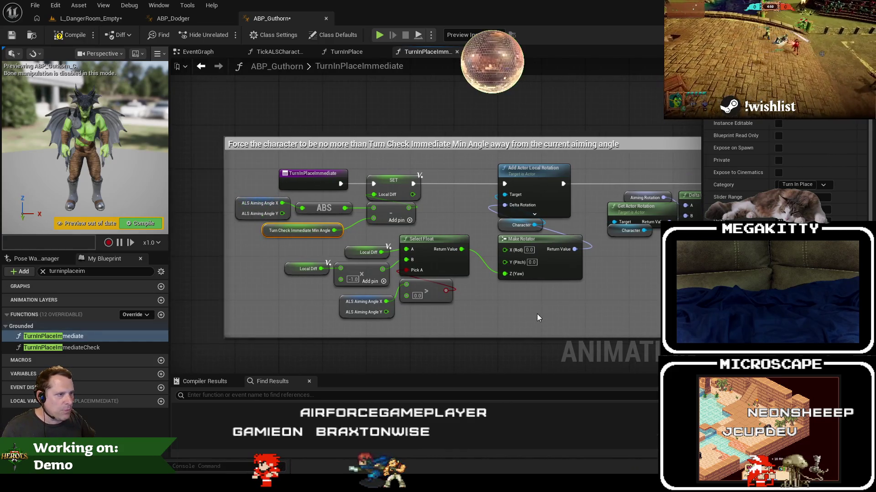
In TurnInPlaceImmediateCheck, delete Montage Is Playing and wire Dodger's copied Is Slot Active into the NOT
double_click(77, 349)
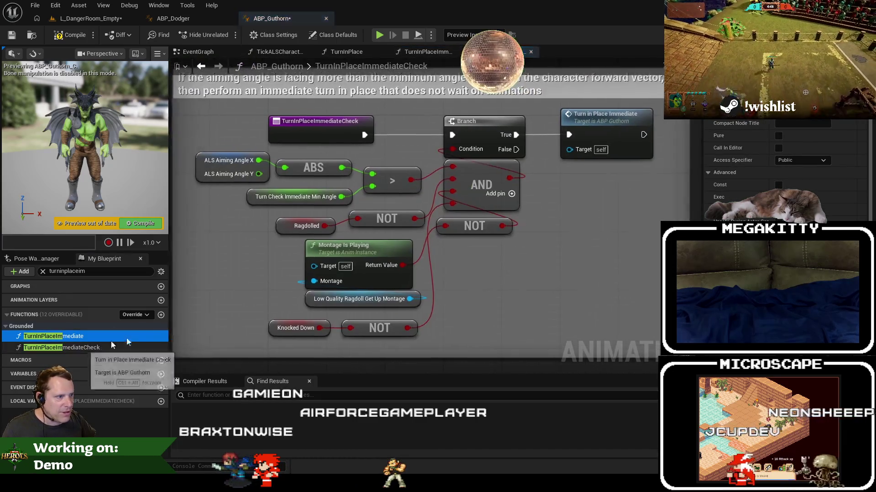
key(ctrl+Tab)
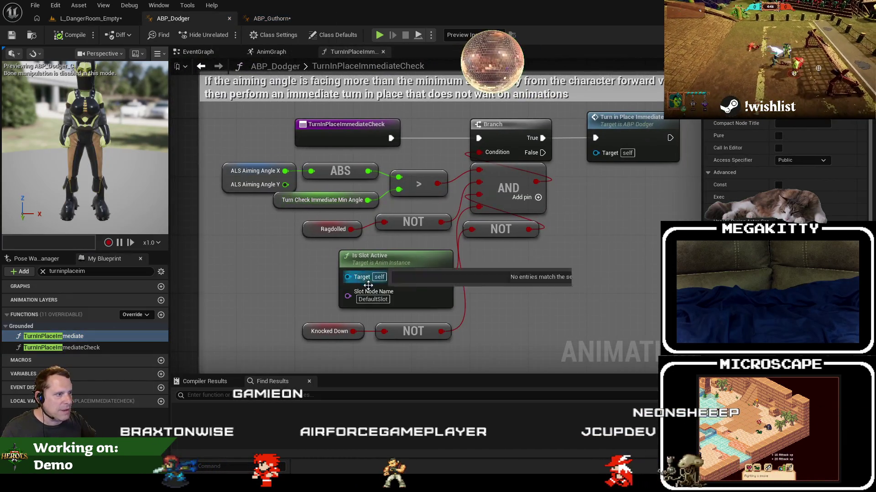
click(270, 18)
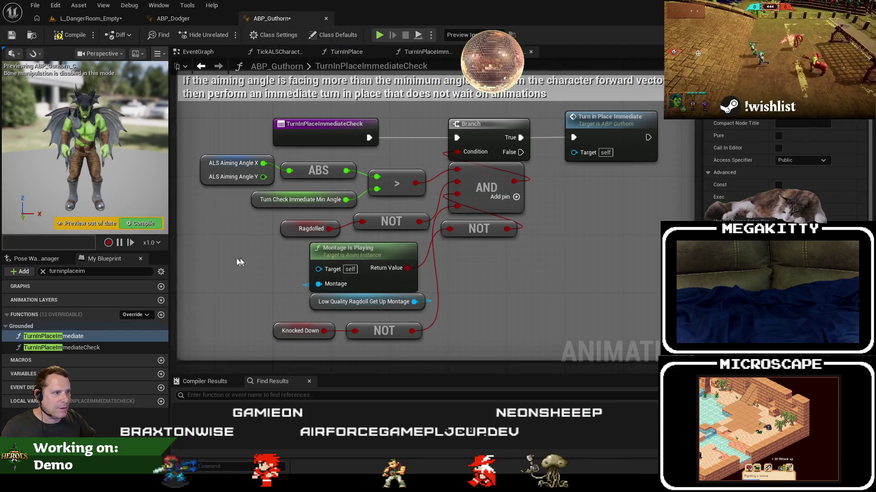
click(284, 279)
drag(464, 308, 319, 242)
key(Delete)
drag(304, 290, 458, 228)
drag(250, 265, 359, 250)
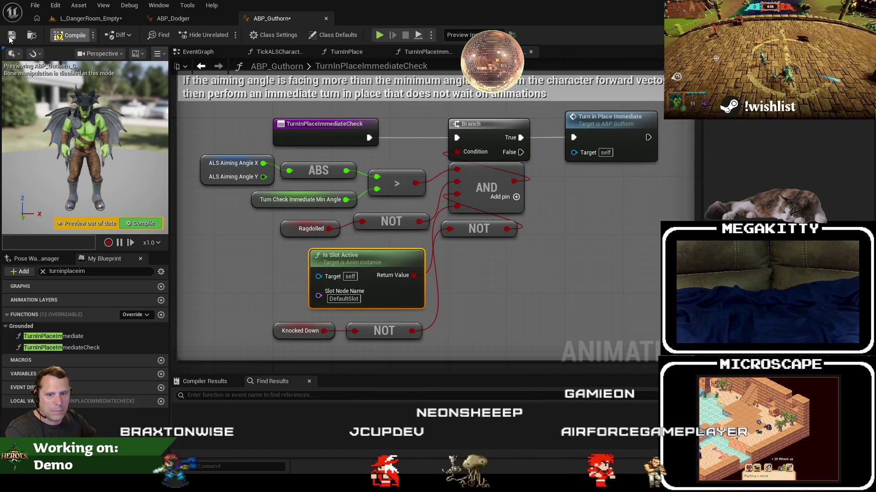
click(87, 18)
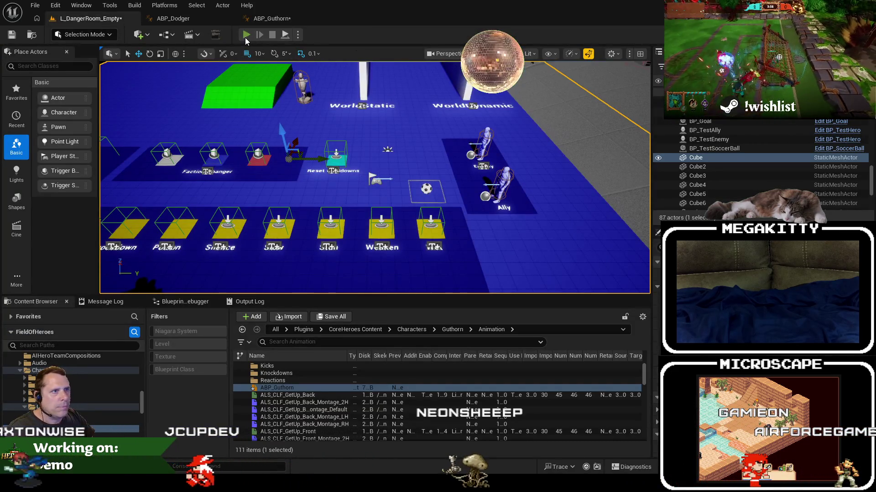
Run a brief DangerRoom play test (Alt+P, then Esc) with the Guthorn change
key(alt+p)
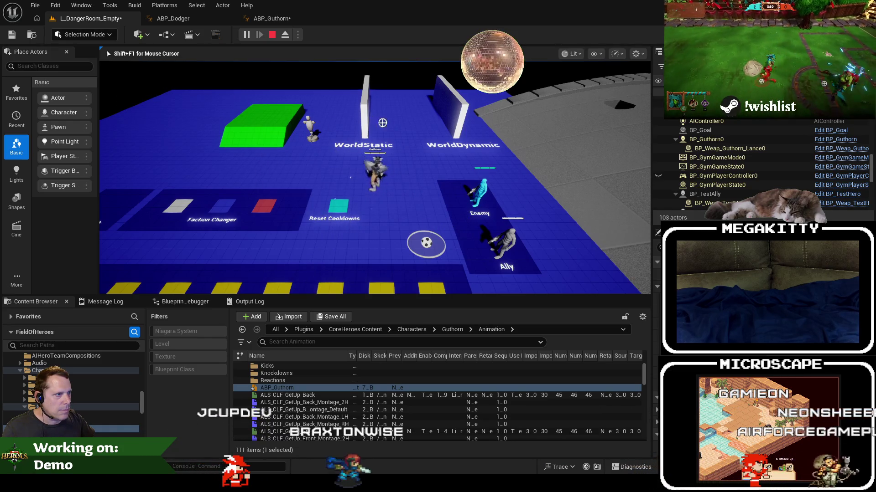
key(Escape)
click(282, 21)
Save and close ABP_Guthorn, then browse to the Characters/Horus folder
click(11, 35)
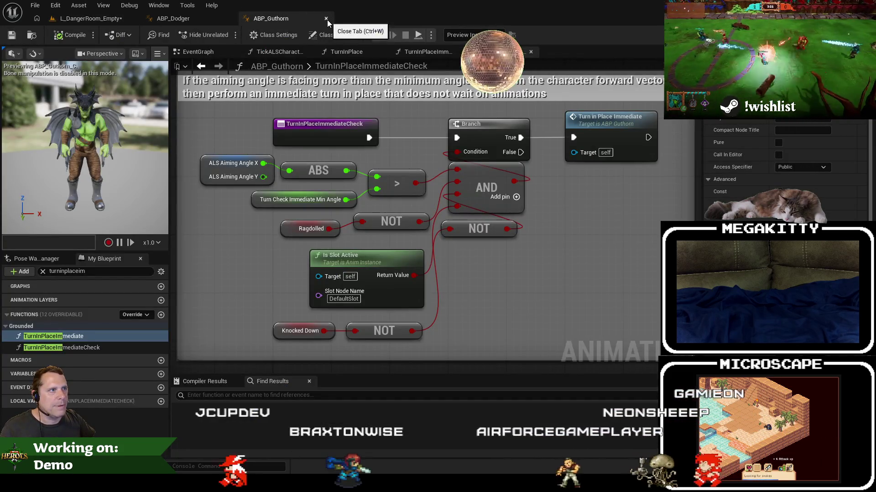
click(326, 19)
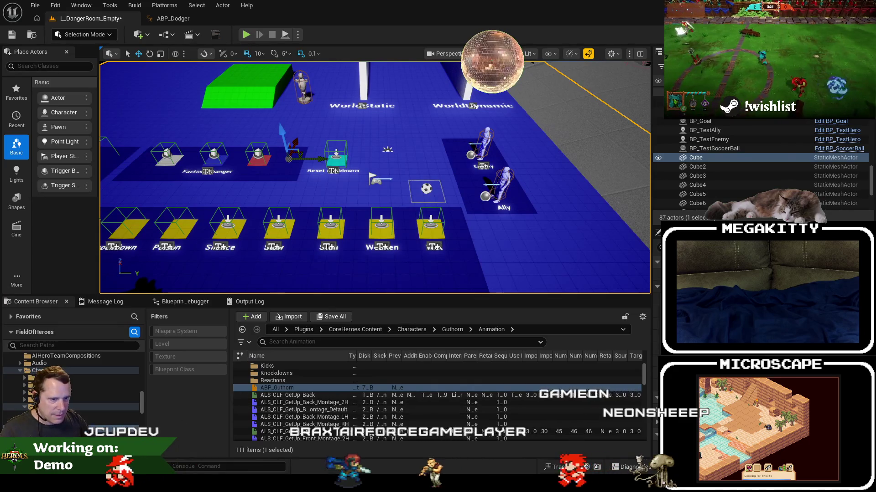
click(82, 414)
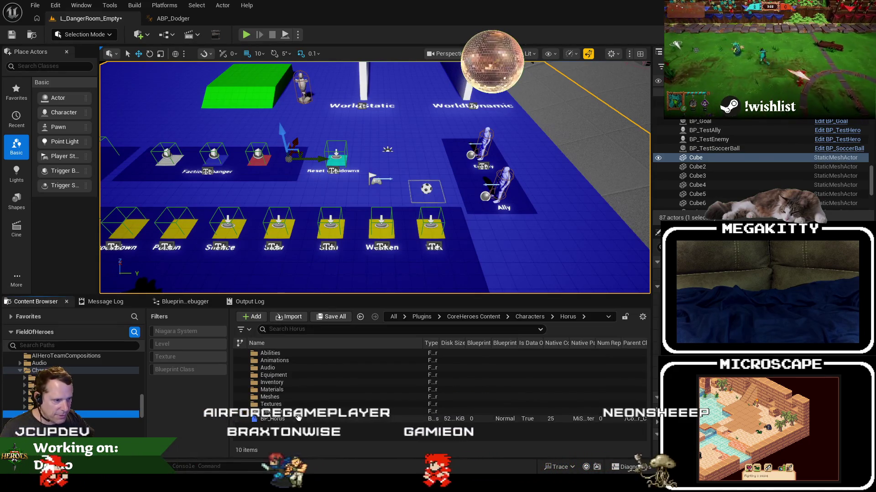
Open ABP_Horus from Characters/Horus/Animations and dock it to fill the screen
click(285, 355)
double_click(274, 360)
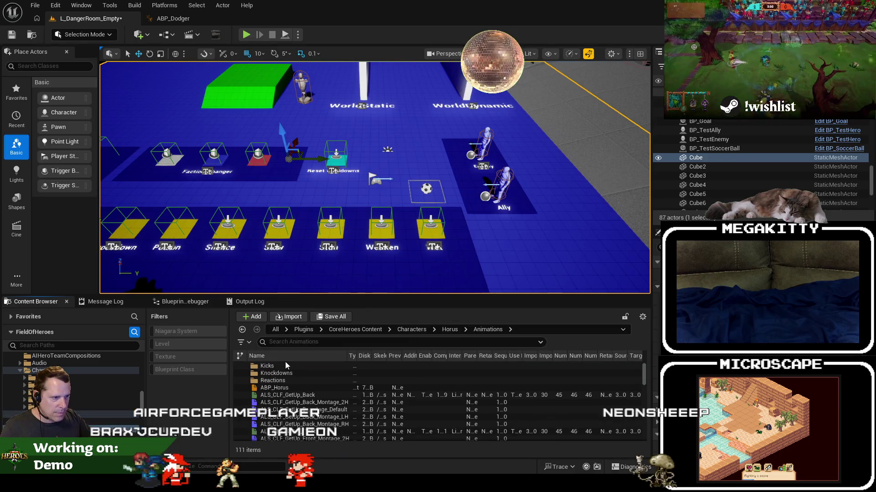
double_click(274, 388)
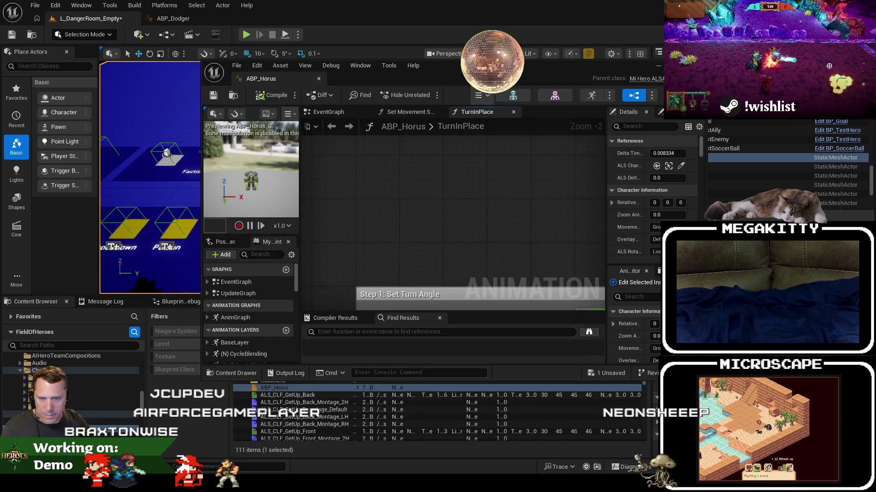
drag(267, 79, 257, 7)
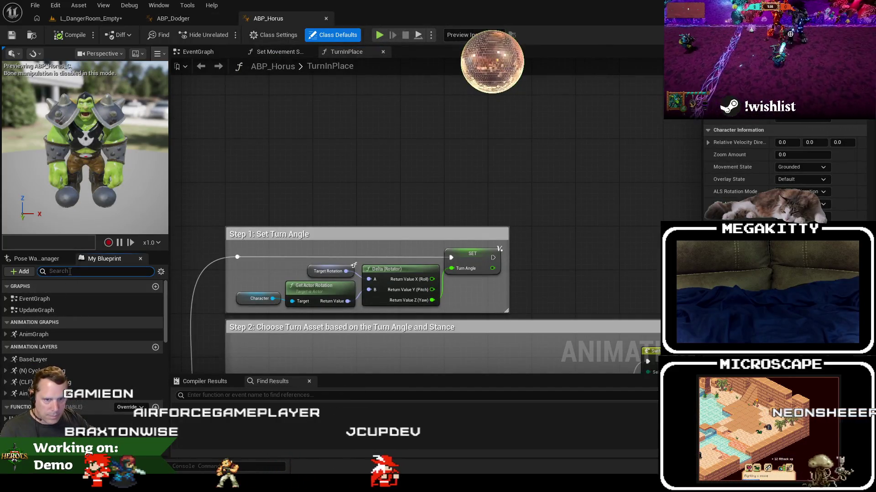
Search My Blueprint for 'turninplac' and open the TurnInPlaceImmediateCheck function graph
text(turninplac)
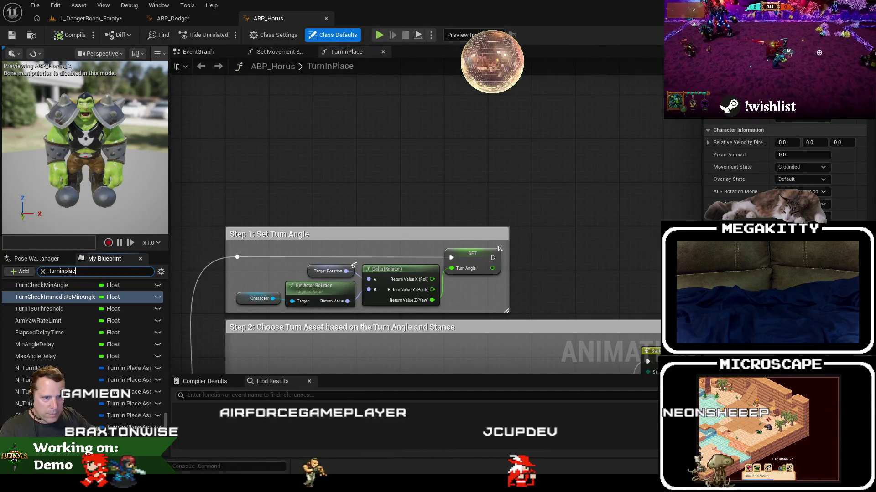
scroll(80, 319, up, 3)
click(81, 318)
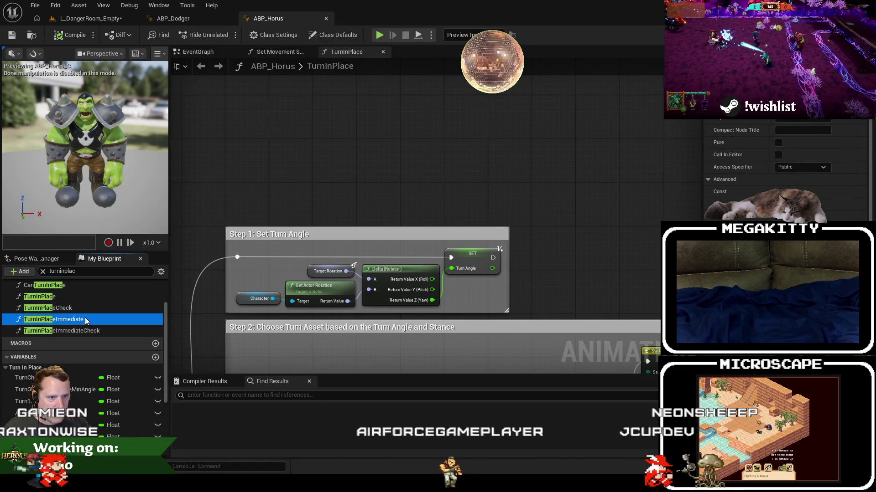
double_click(87, 330)
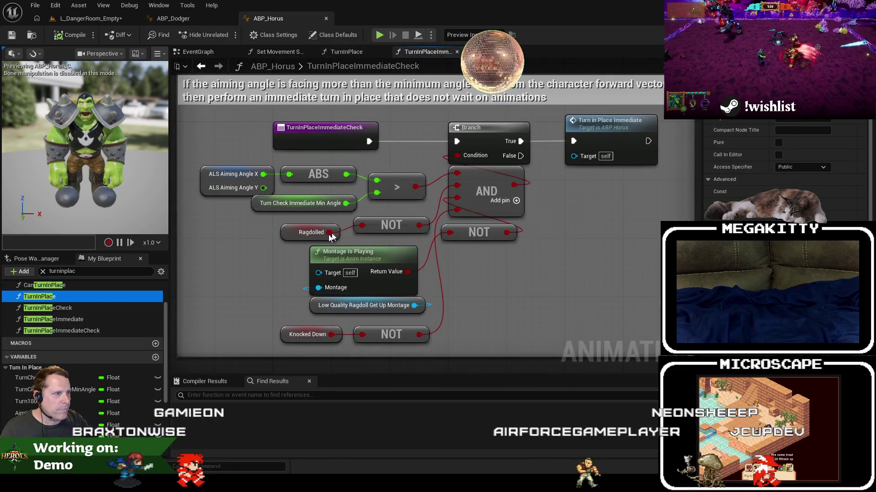
Paste Dodger's Is Slot Active node into ABP_Horus's turn check and wire it into the NOT
click(319, 204)
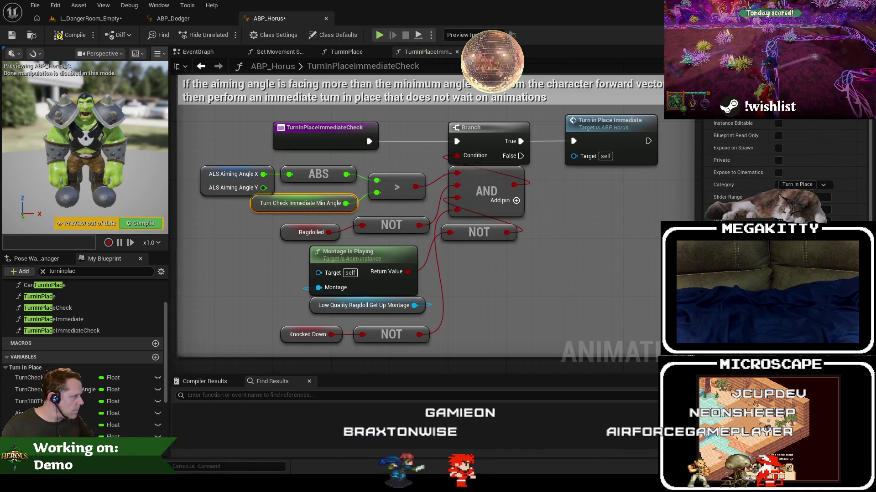
click(200, 19)
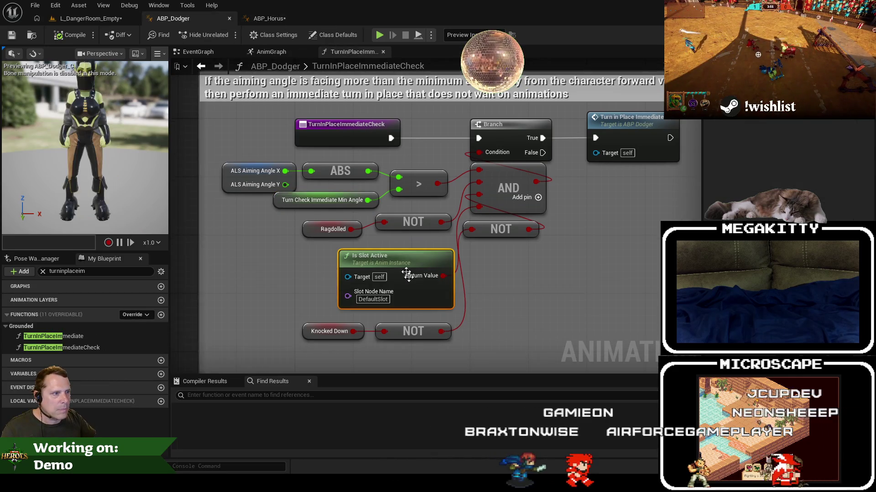
click(275, 21)
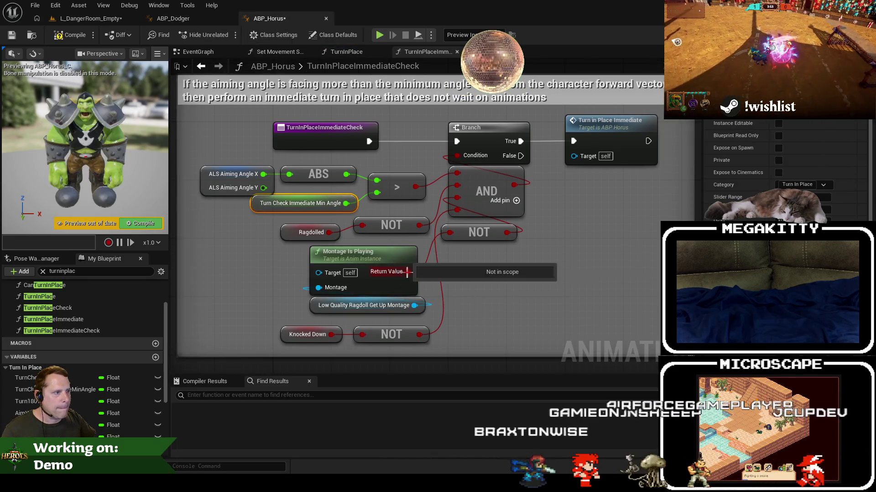
key(ctrl+v)
mouse_move(386, 293)
mouse_down()
mouse_move(455, 244)
mouse_move(450, 233)
mouse_up()
drag(348, 281, 370, 266)
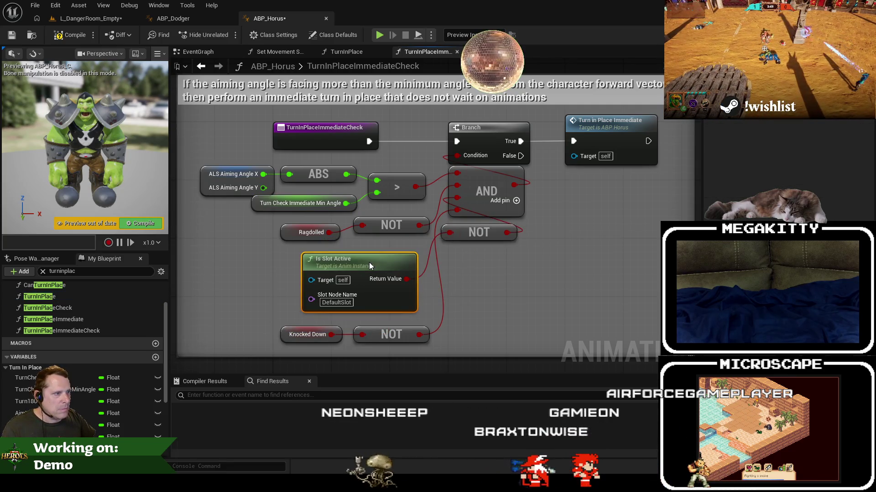
Compile and save ABP_Horus, then return to the L_DangerRoom_Empty level
click(135, 223)
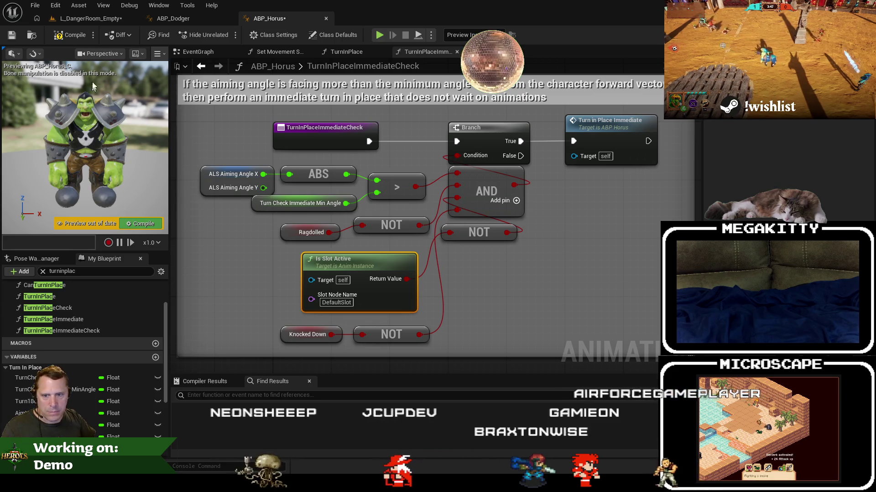
click(40, 296)
click(11, 39)
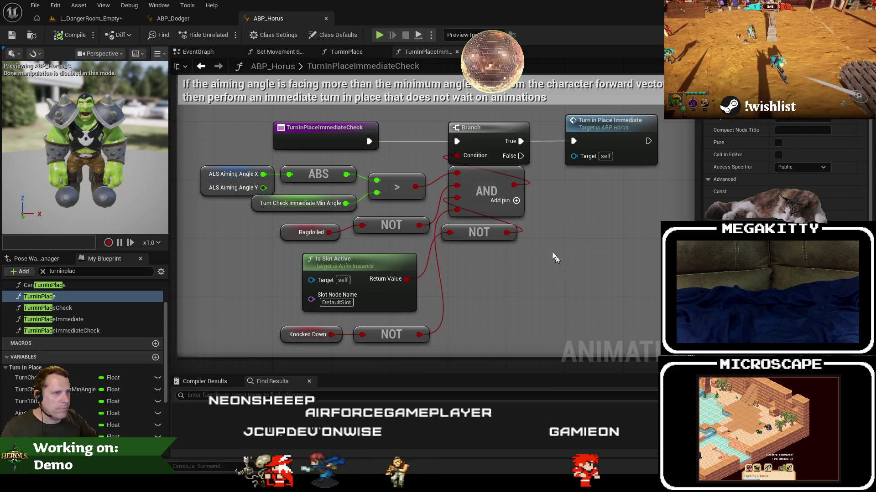
click(86, 19)
click(752, 155)
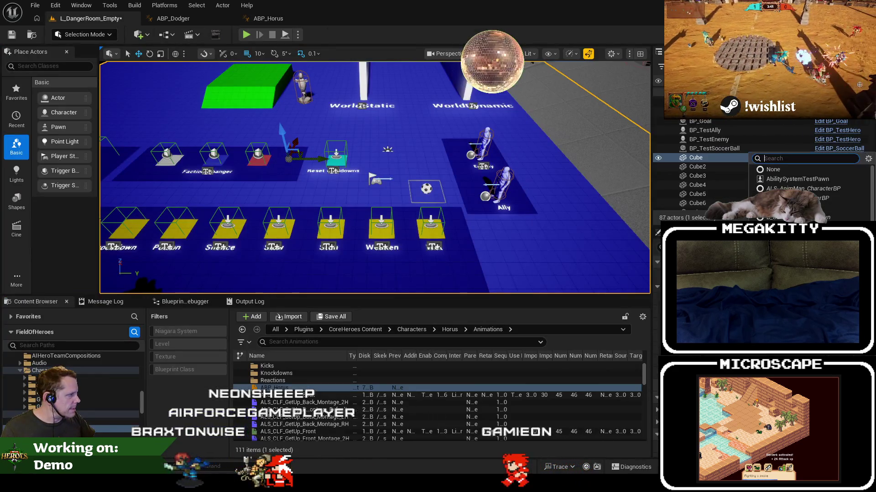
Dismiss the class list, play-test Horus briefly moving with A, then reopen ABP_Horus
click(239, 146)
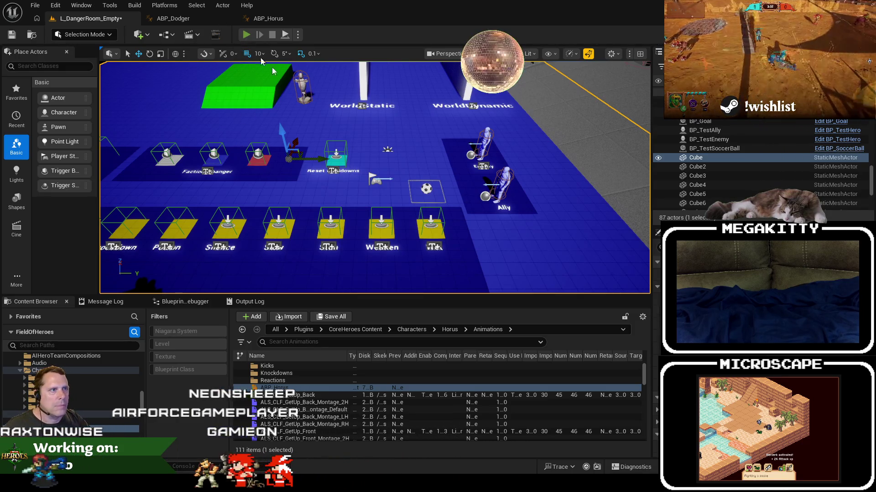
click(246, 34)
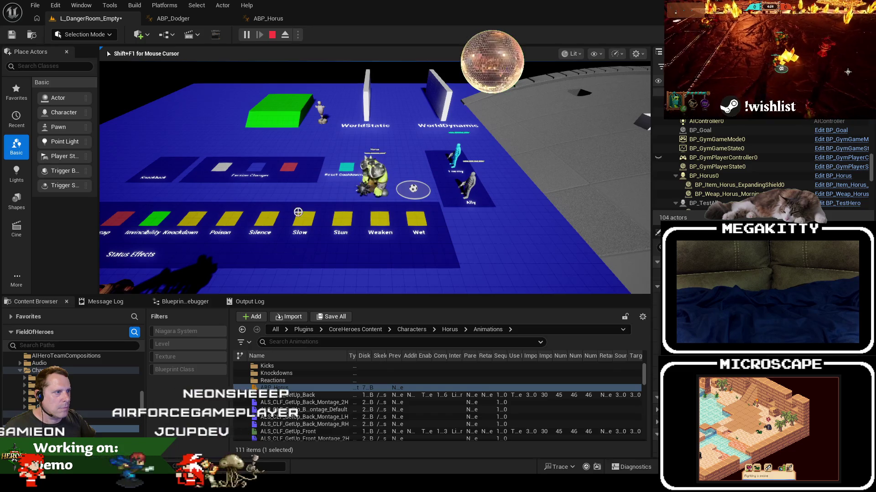
key(a)
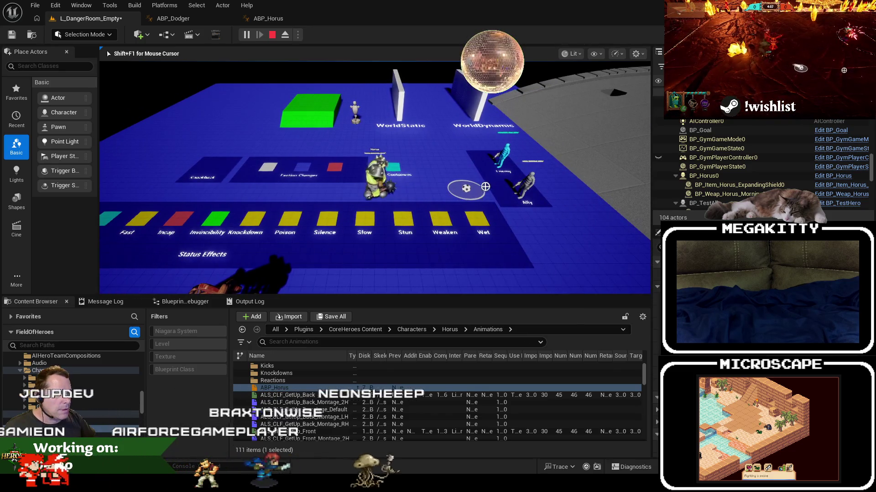
key(Escape)
click(268, 19)
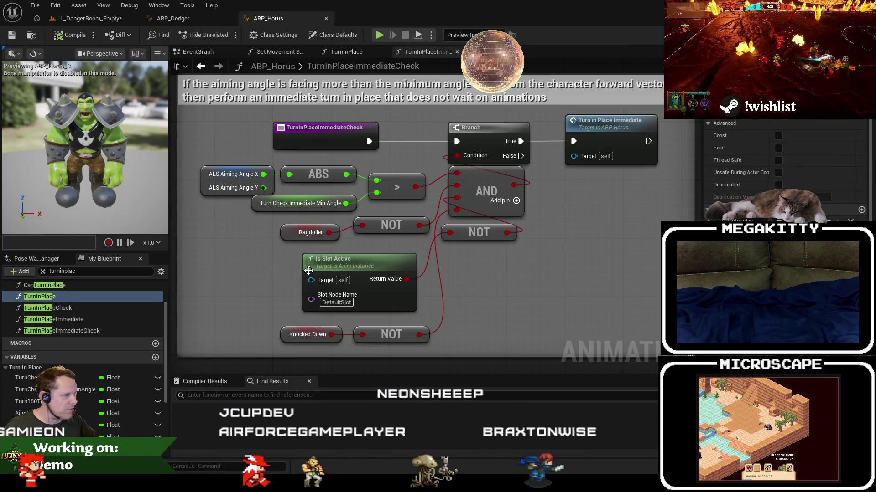
Compile and save ABP_Horus again, then launch a new play session in L_DangerRoom_Empty
click(301, 203)
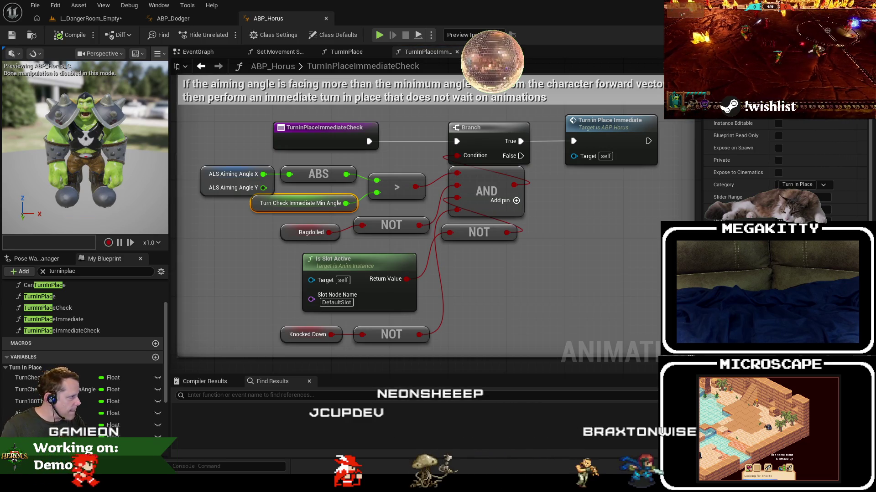
click(67, 42)
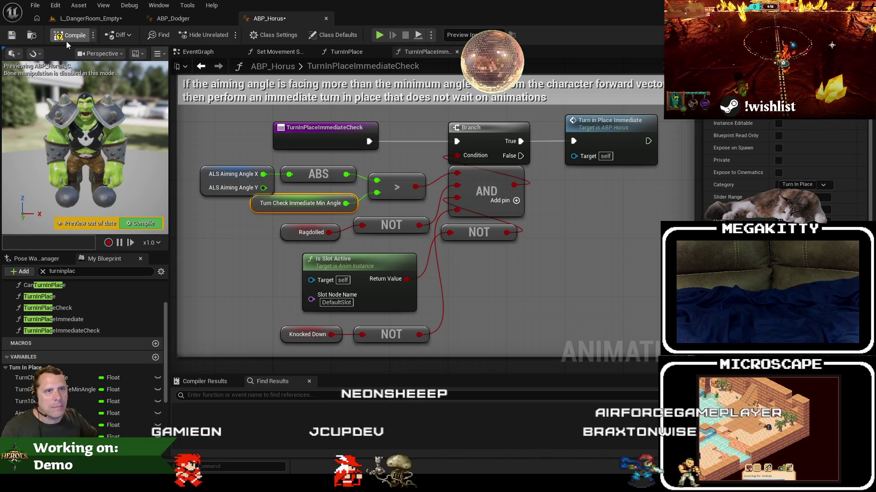
click(10, 36)
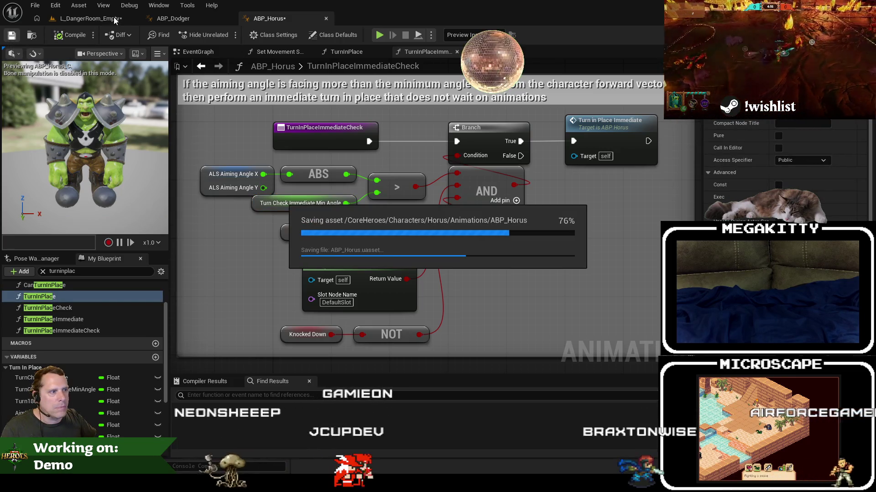
click(101, 21)
click(246, 34)
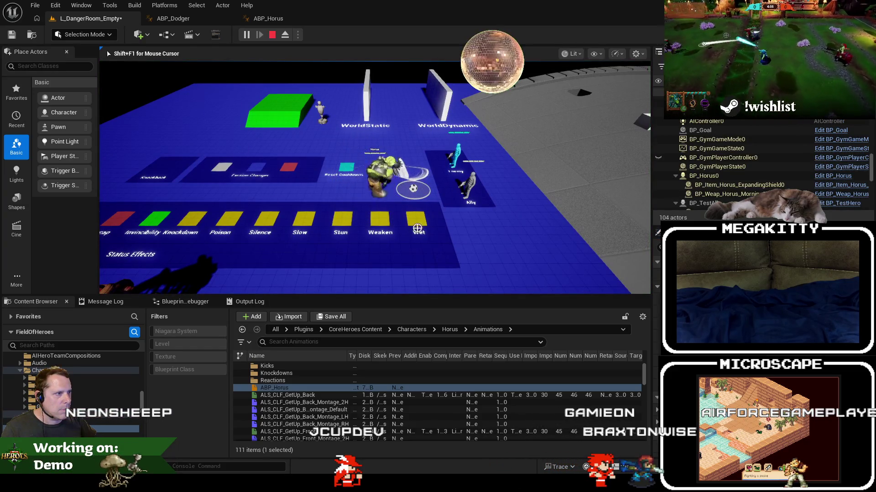
Stop the play test and open ABP_Letunya from Characters/Letunya/Animations
key(Escape)
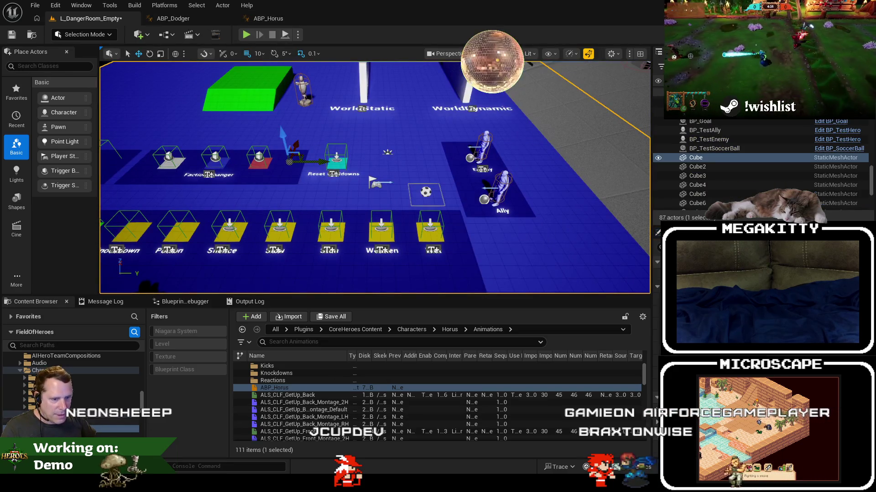
double_click(281, 351)
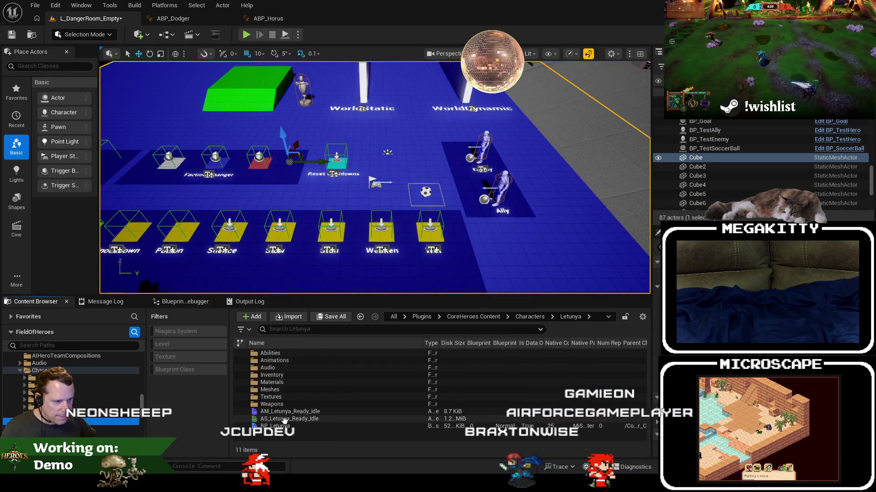
double_click(280, 361)
double_click(277, 388)
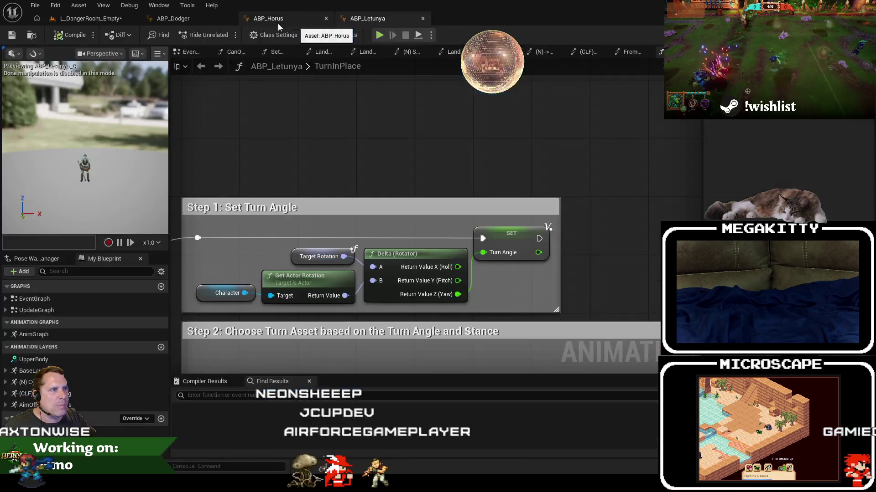
Close ABP_Horus and open ABP_Letunya's TurnInPlaceImmediateCheck graph, comparing it with Dodger's
click(325, 18)
text(turninpla)
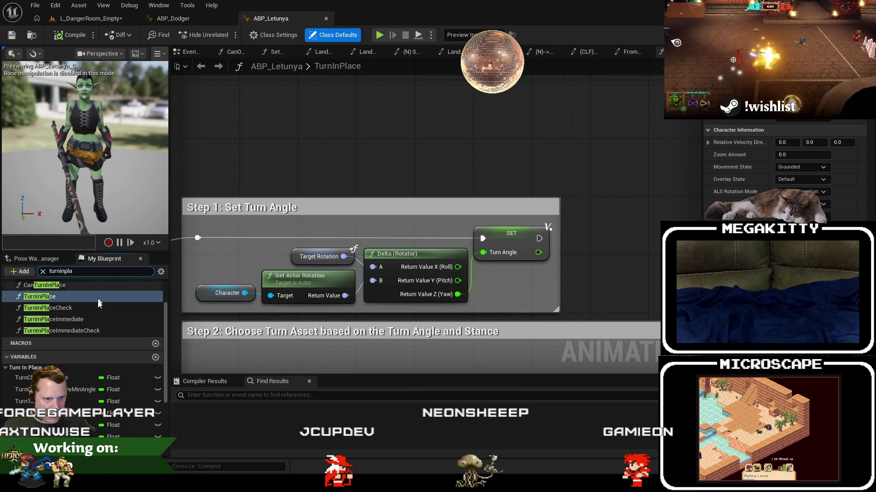
double_click(91, 329)
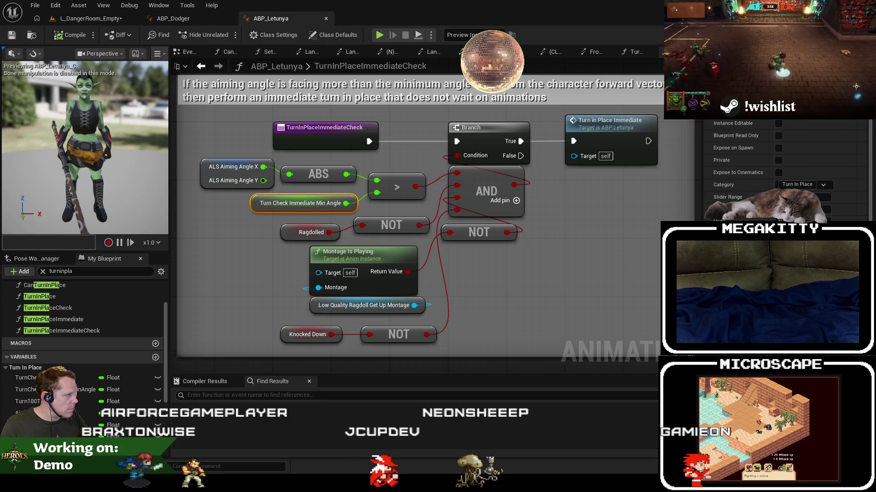
click(190, 18)
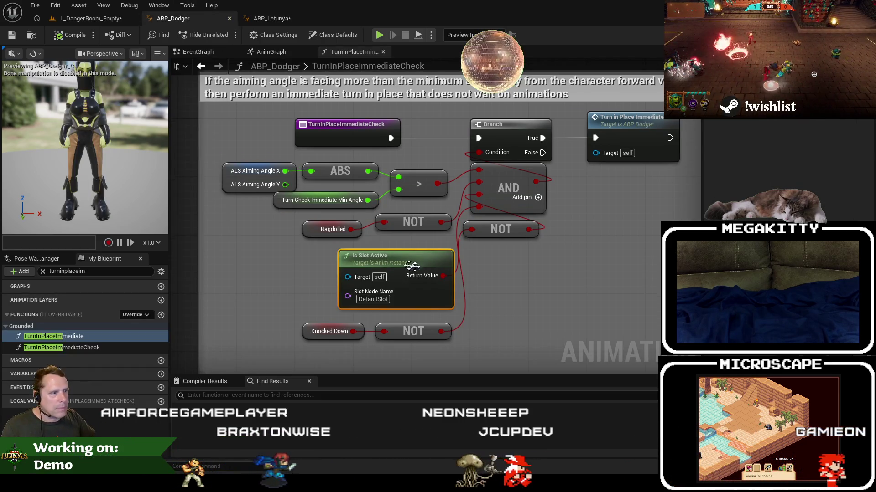
click(271, 18)
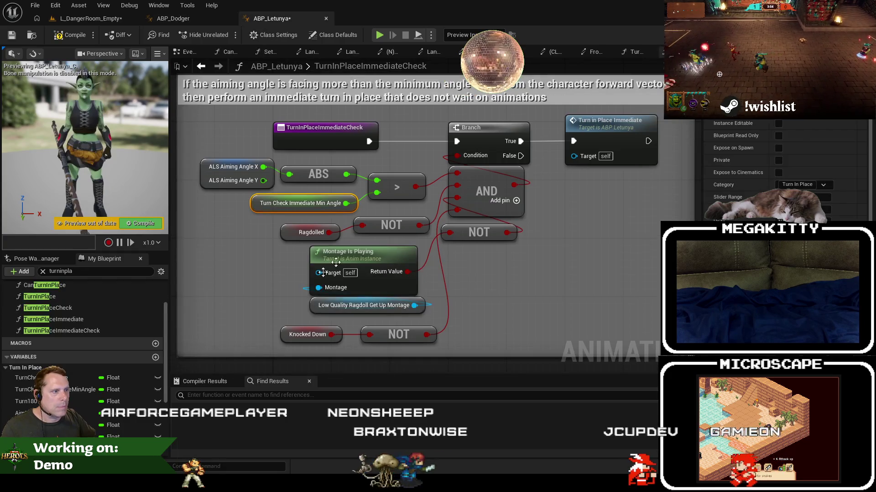
Wire Is Slot Active into the NOT, delete the Montage Is Playing nodes, and save ABP_Letunya
drag(325, 257, 208, 279)
key(Escape)
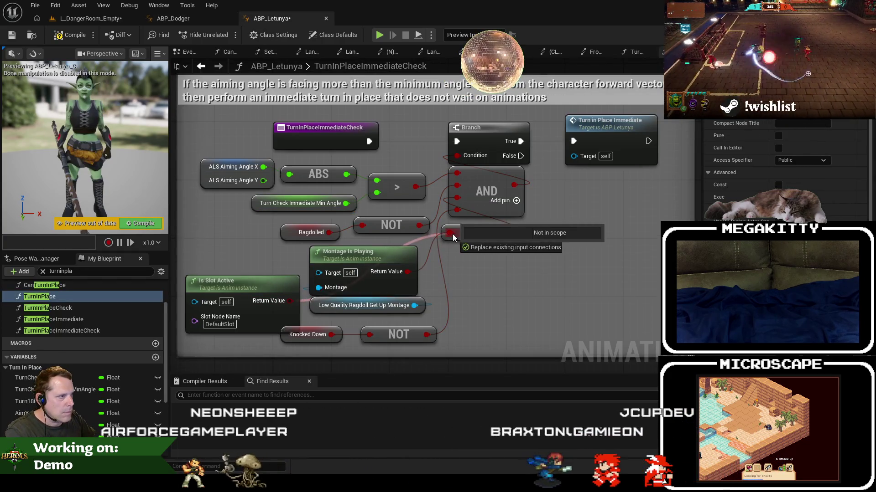
key(Delete)
drag(274, 286, 398, 265)
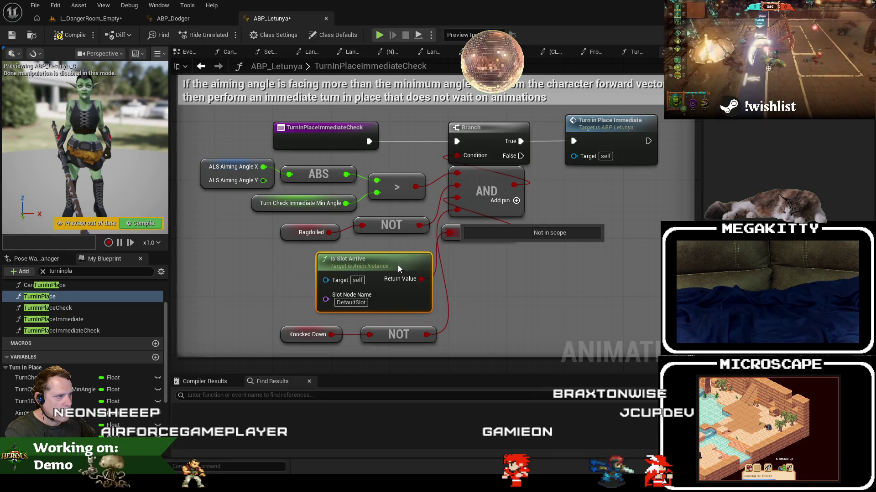
click(503, 263)
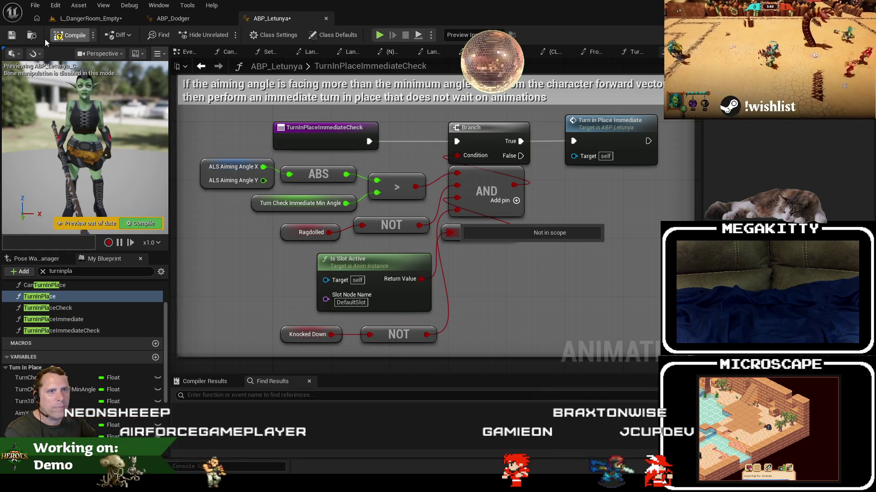
click(9, 39)
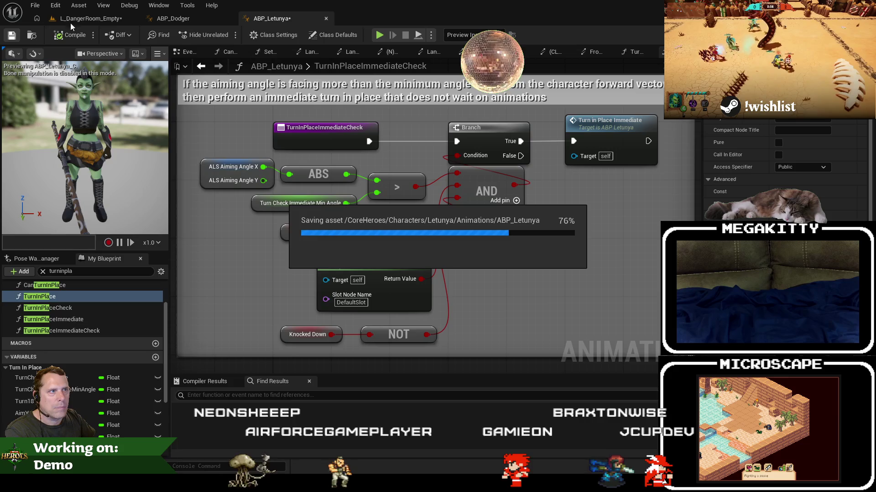
click(86, 19)
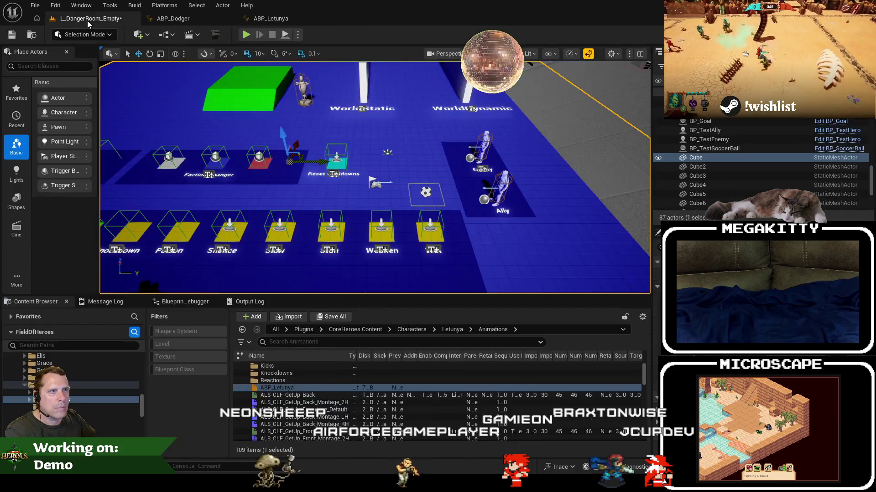
click(247, 34)
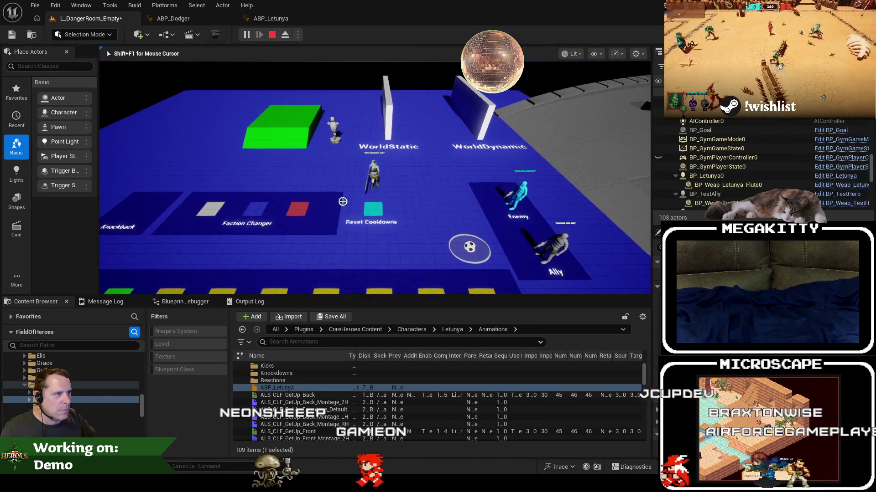
click(464, 196)
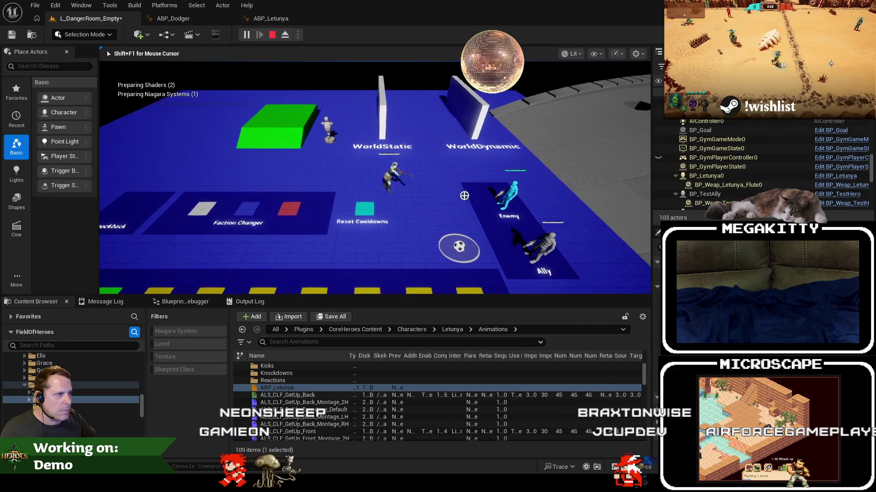
key(w)
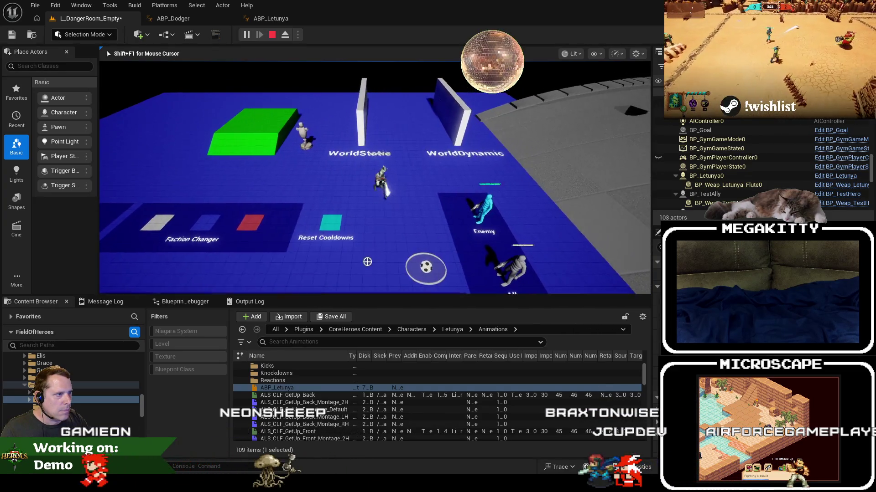
key(s)
key(a)
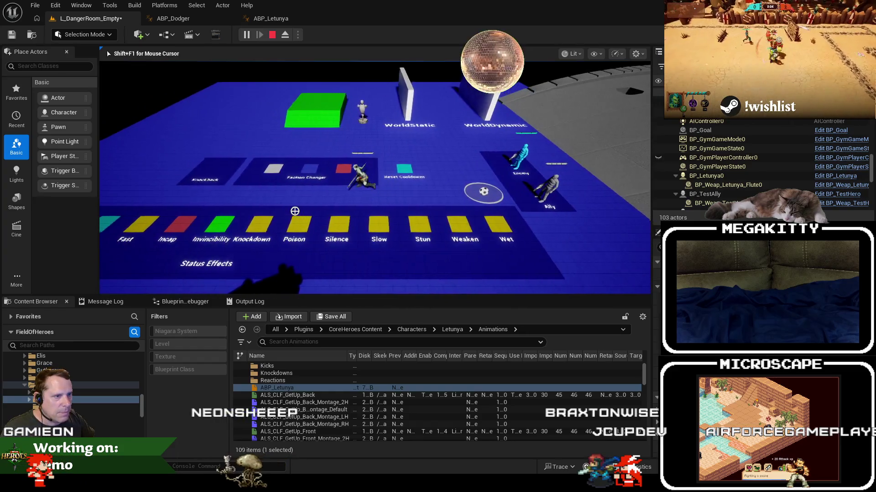
key(a)
click(405, 270)
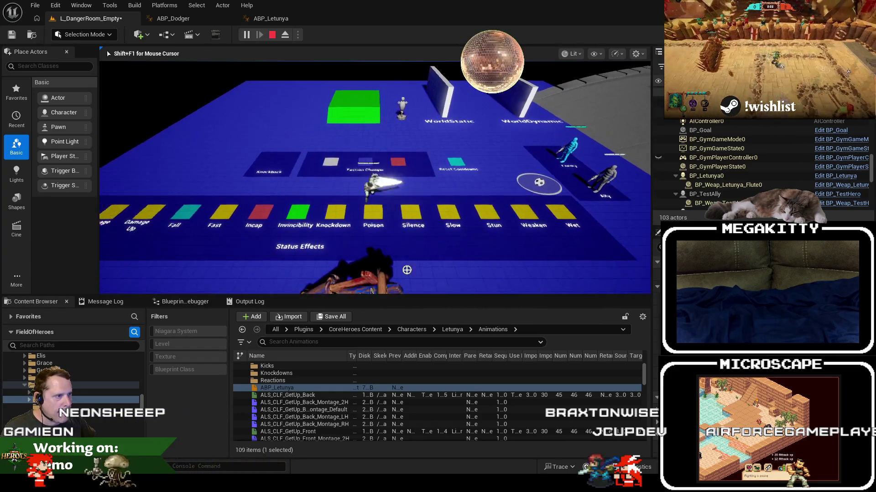
key(s)
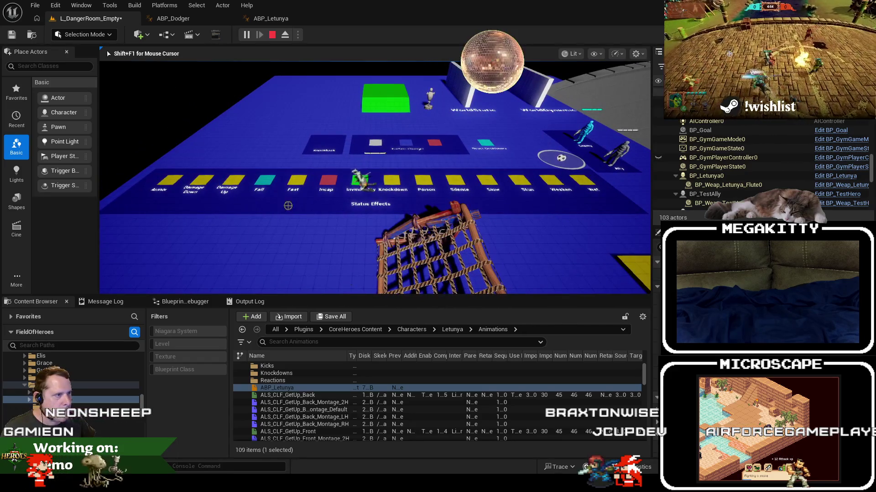
key(Escape)
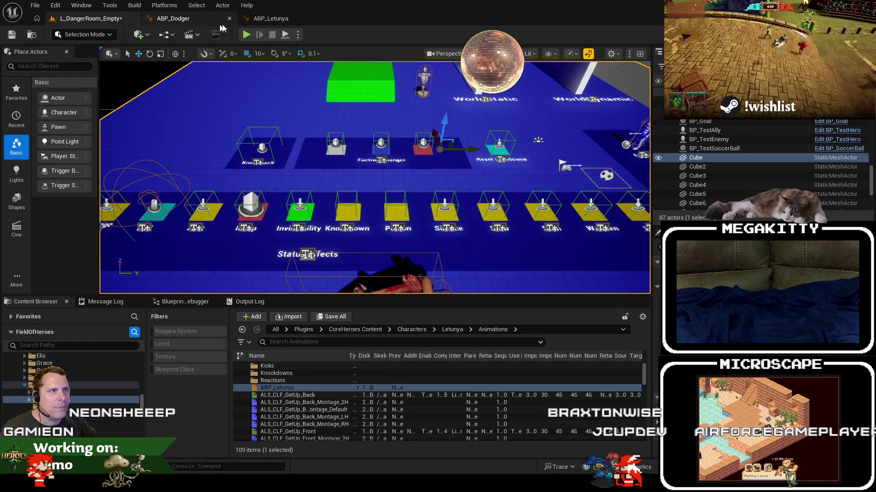
Close ABP_Letunya and open ABP_Prowler from the Characters/Prowler/Animation folder
click(297, 22)
click(327, 19)
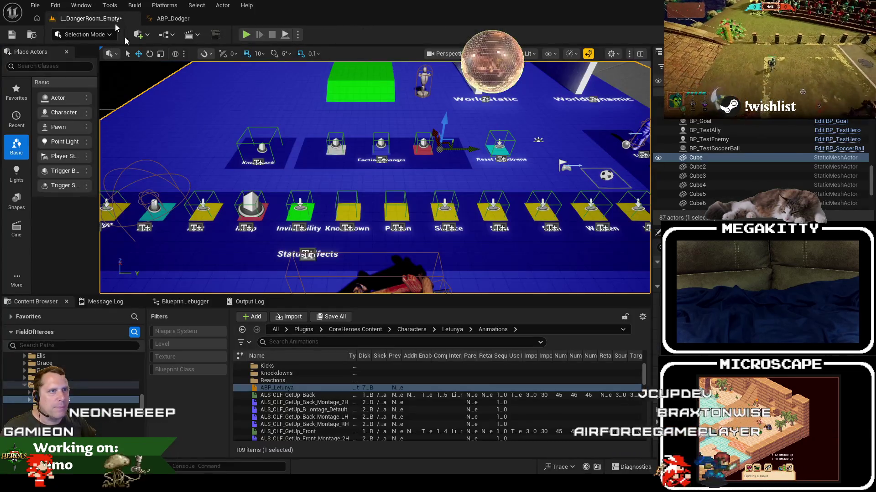
click(25, 386)
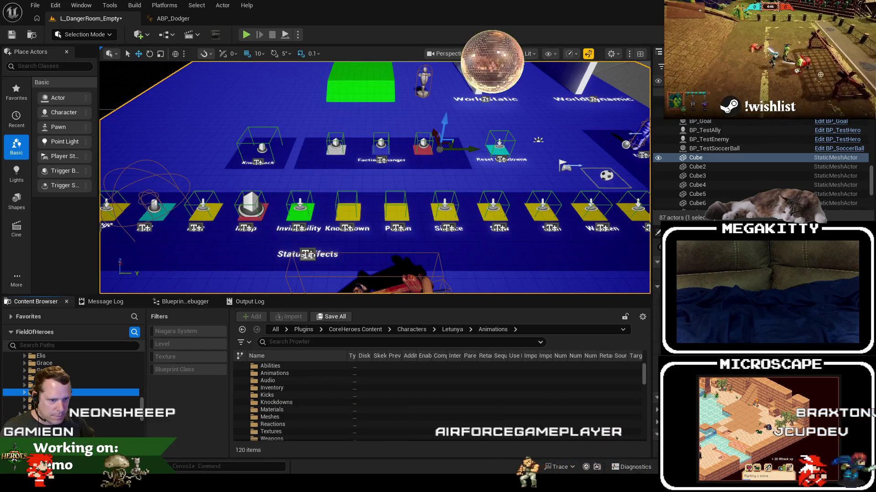
click(37, 393)
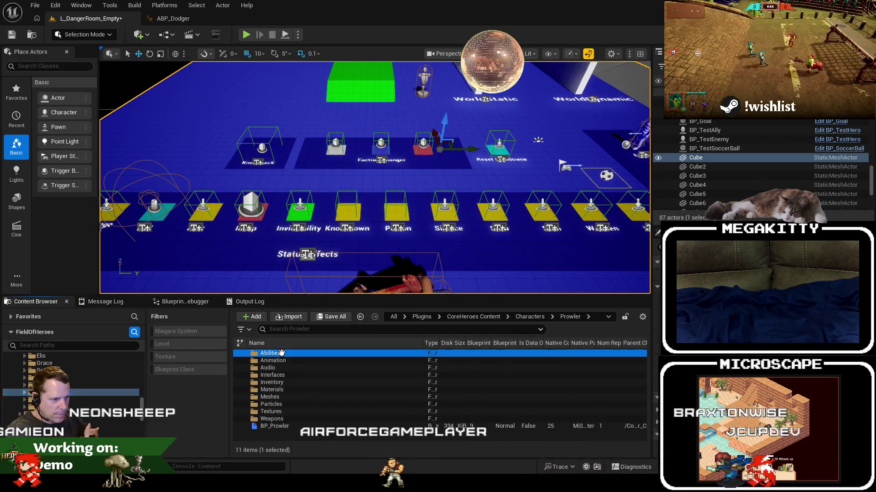
double_click(279, 354)
click(73, 409)
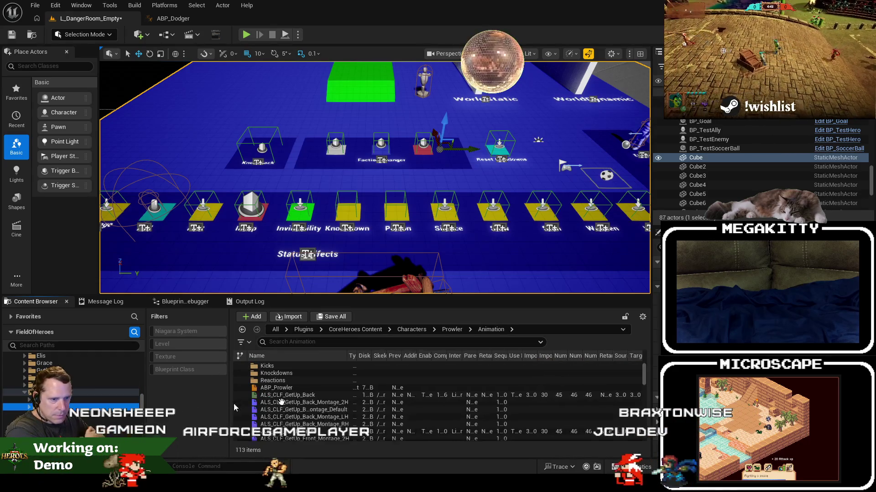
double_click(291, 389)
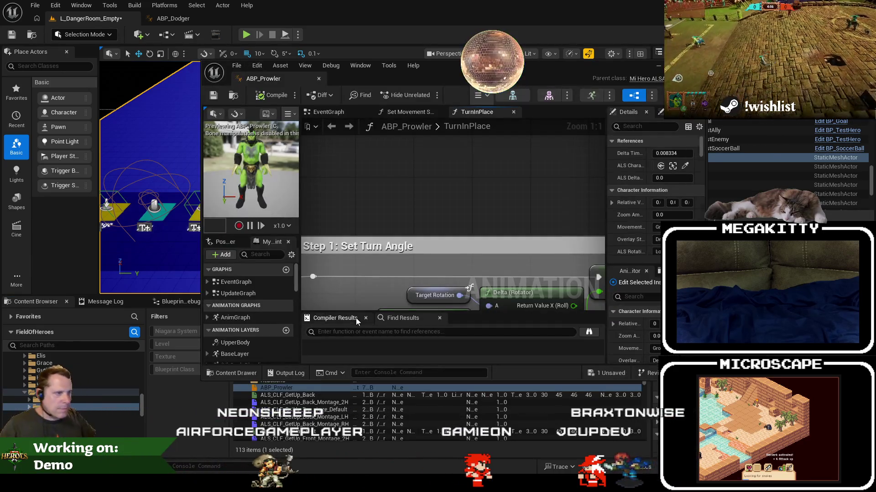
Dock ABP_Prowler and open its TurnInPlaceImmediateCheck graph, comparing it with Dodger's
drag(285, 81, 282, 18)
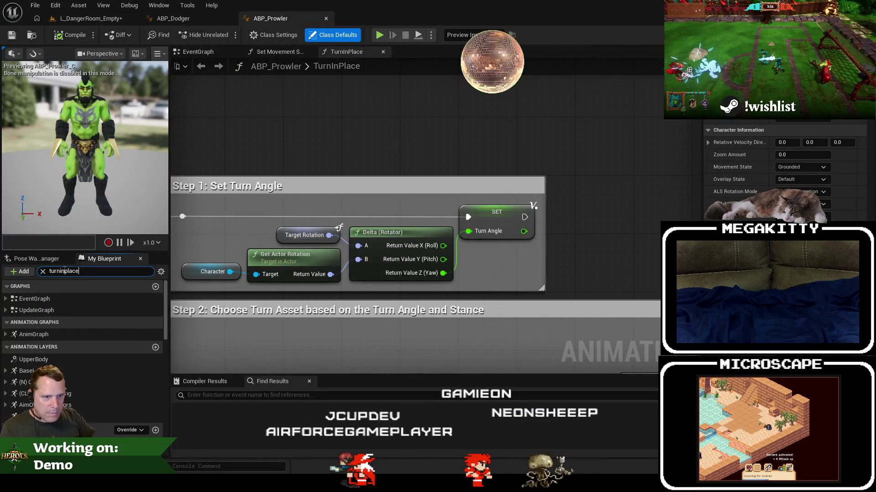
double_click(62, 330)
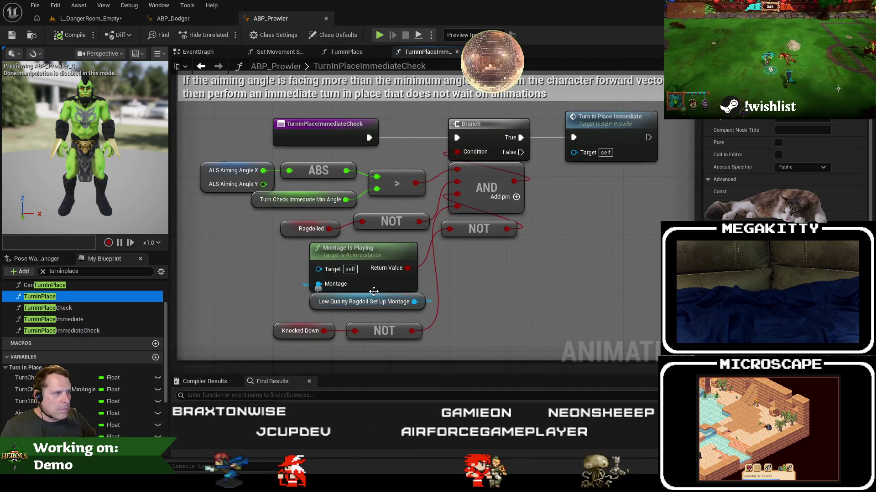
click(190, 20)
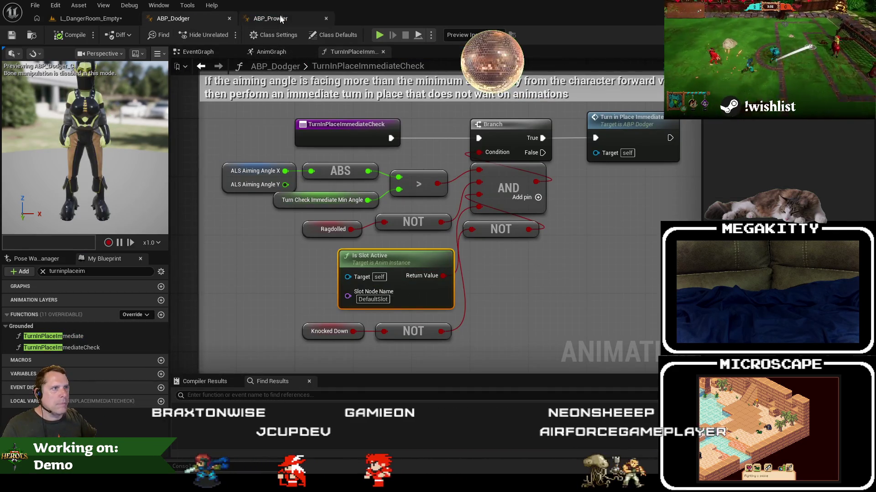
click(279, 15)
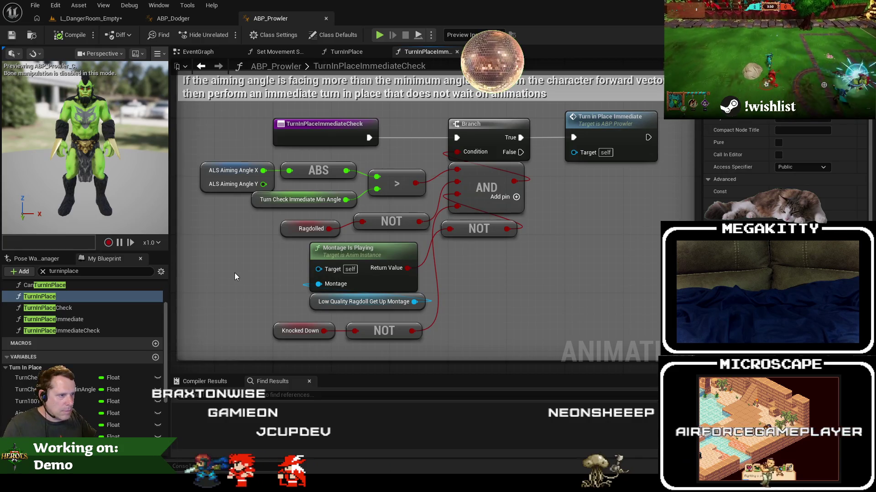
click(180, 23)
click(271, 19)
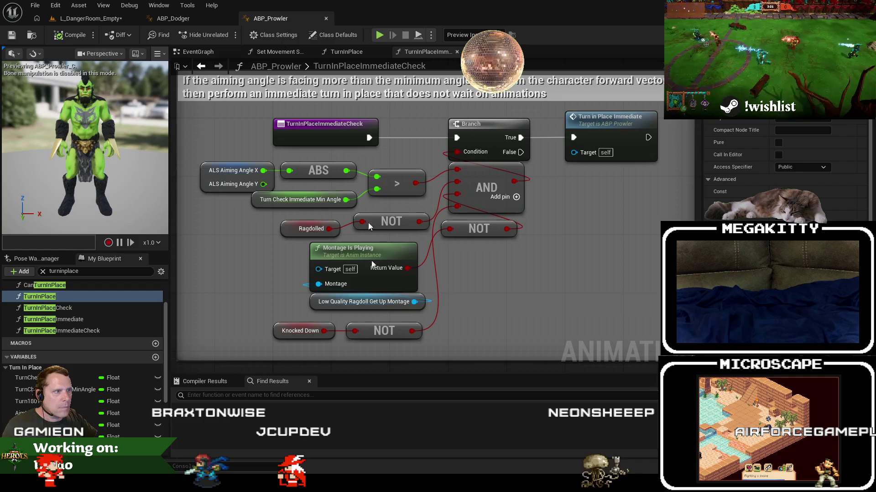
Paste Is Slot Active, delete the Montage Is Playing nodes, wire it into the NOT, and save
key(ctrl+v)
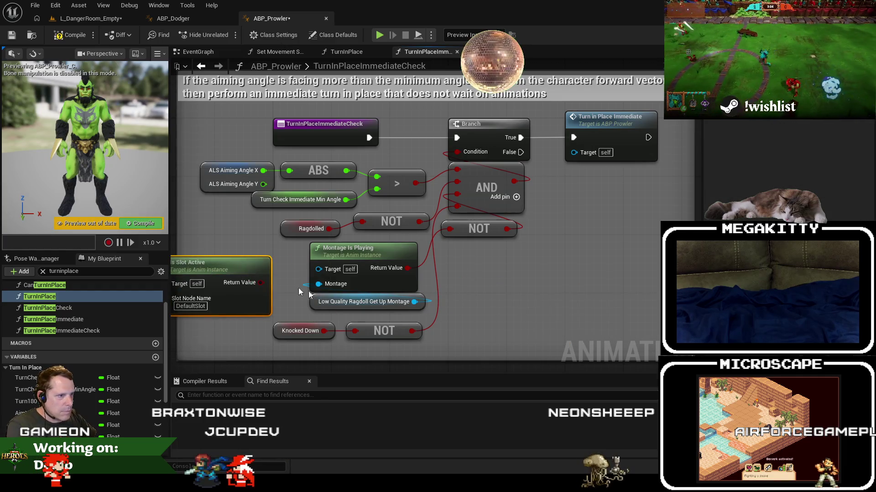
key(Delete)
drag(392, 256, 458, 229)
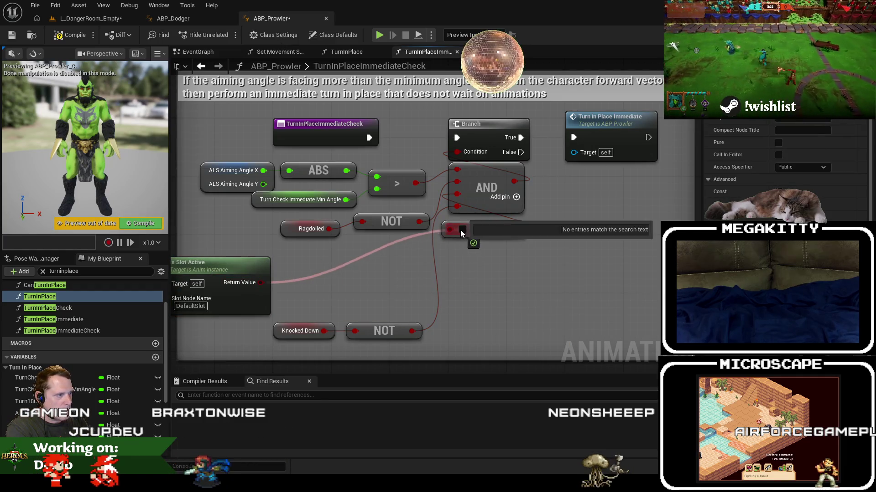
drag(234, 264, 385, 256)
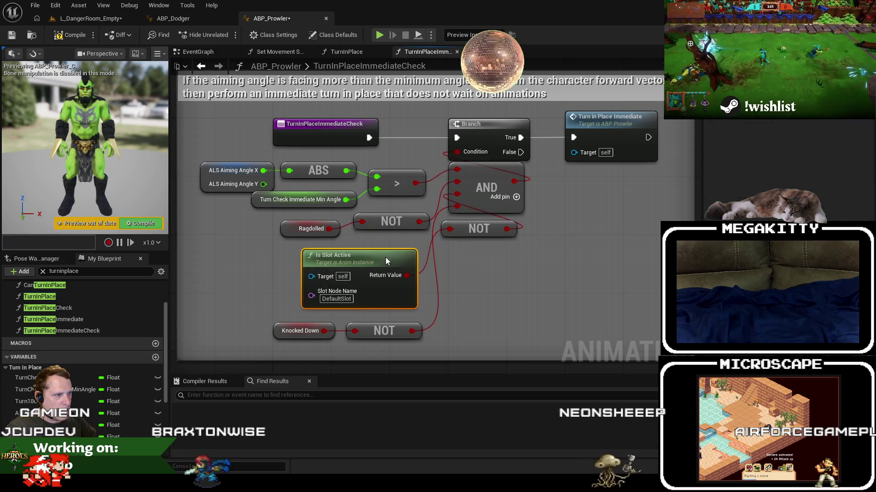
click(300, 200)
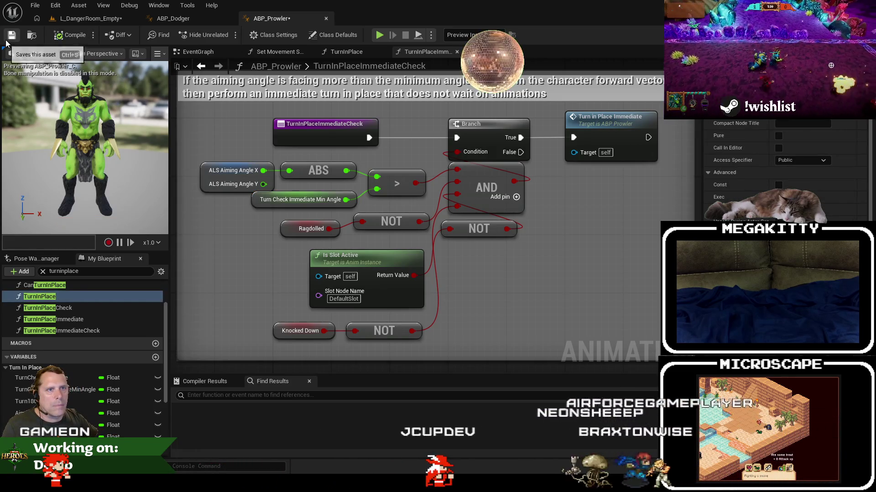
click(11, 35)
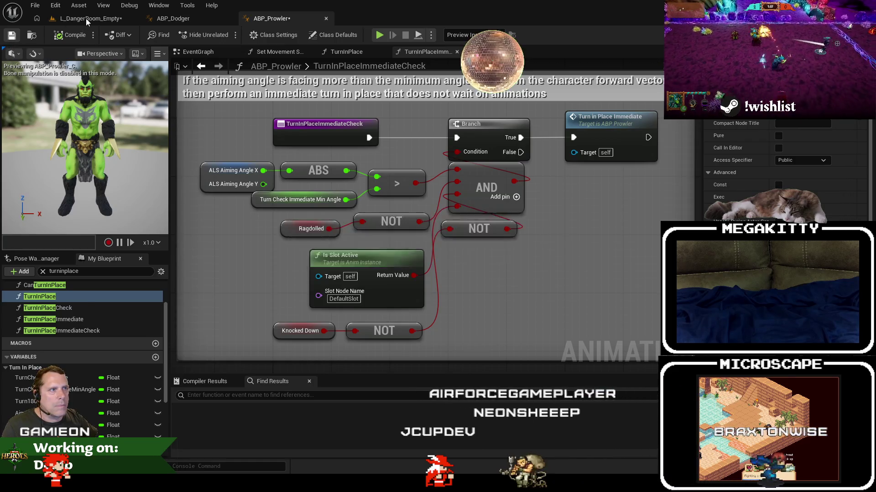
Back on L_DangerRoom_Empty, play with Alt+P, strike the Enemy dummy as Prowler, and stop
click(86, 19)
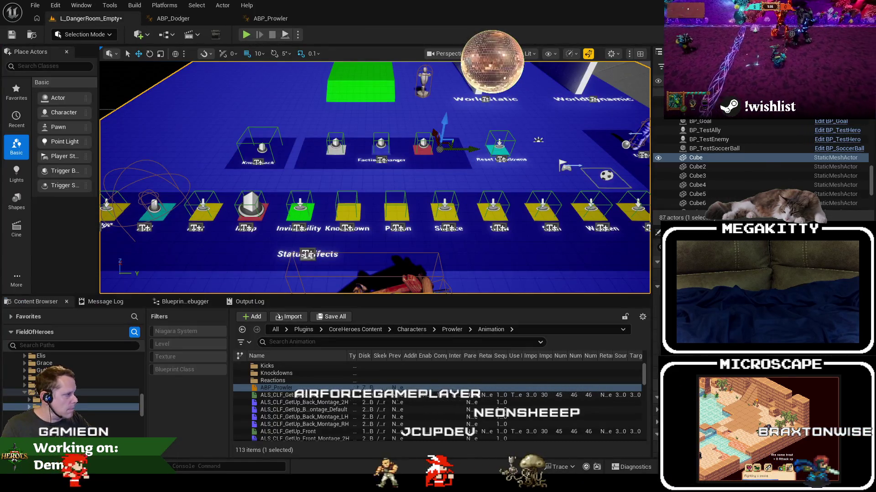
click(820, 157)
key(Escape)
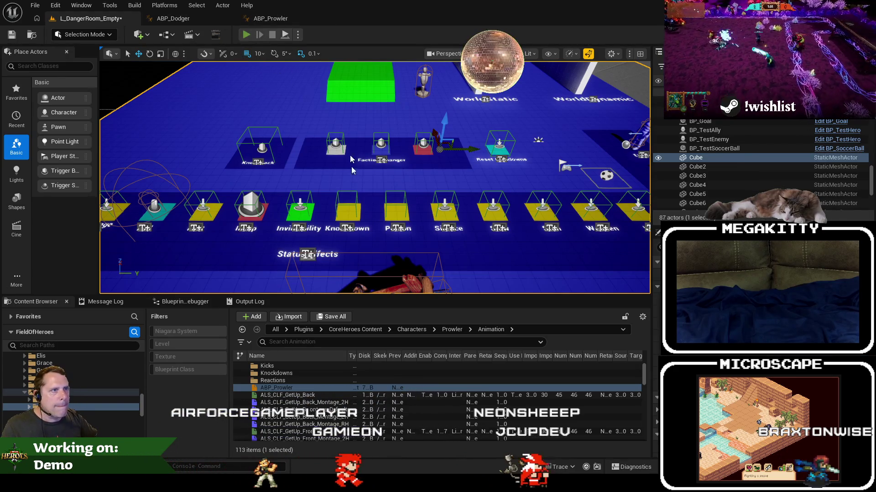
key(alt+p)
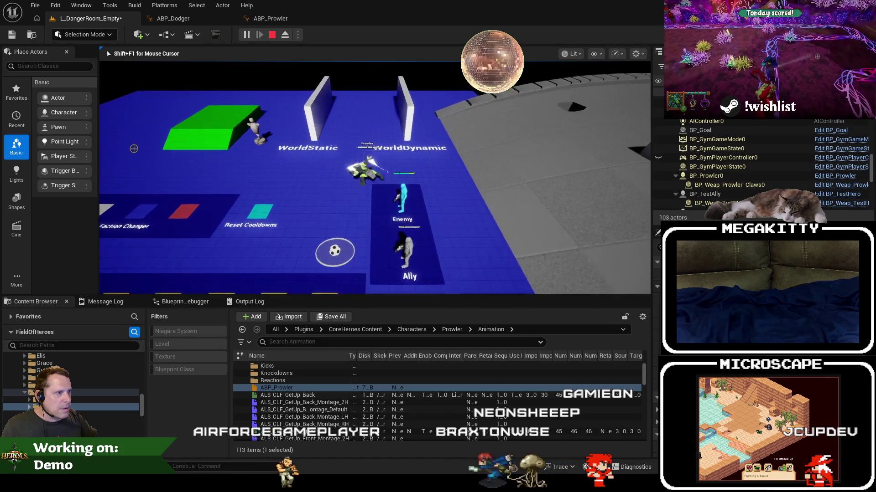
click(567, 113)
key(Escape)
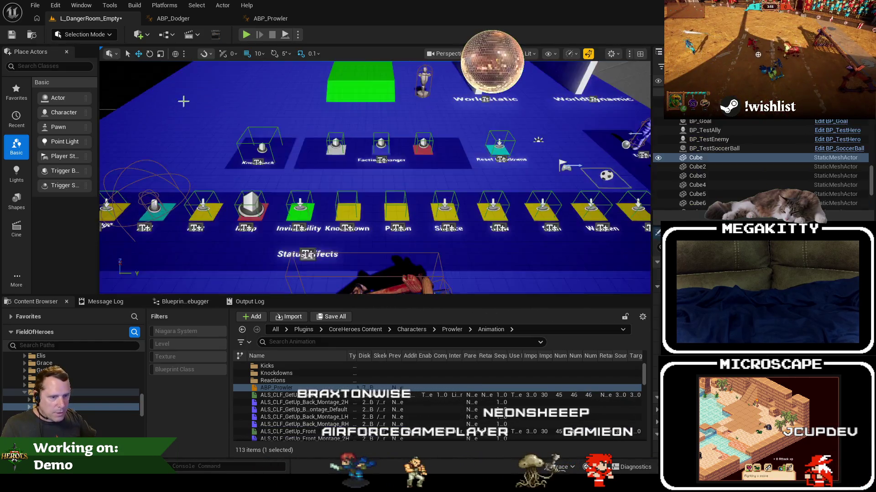
Open ABP_Tonday from Characters > Tonday > Animation and bring up its EventGraph
click(26, 393)
click(43, 400)
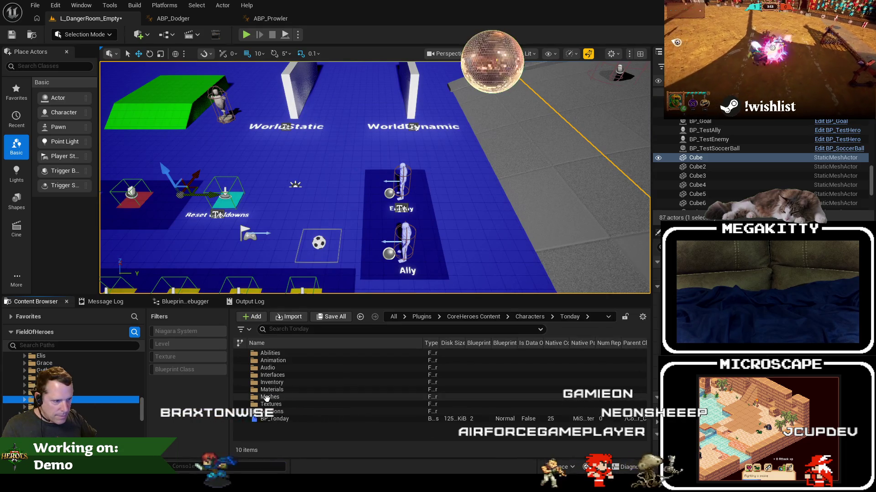
double_click(278, 360)
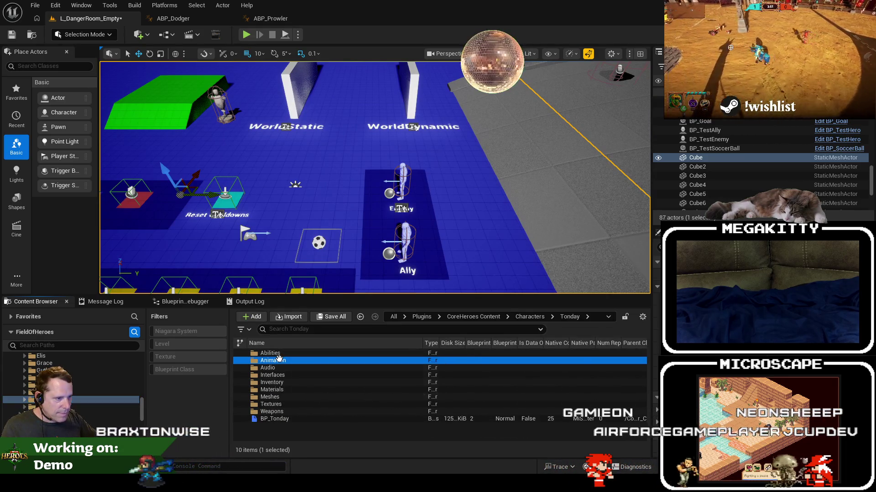
click(293, 388)
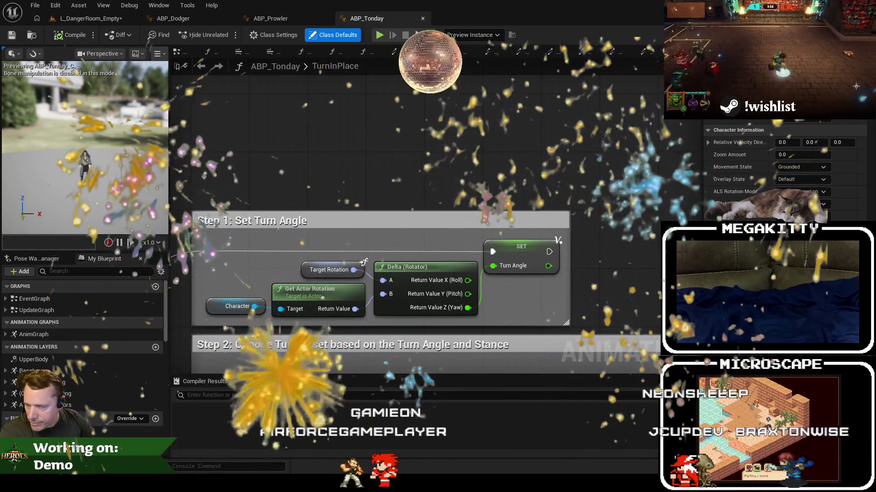
key(ctrl+f)
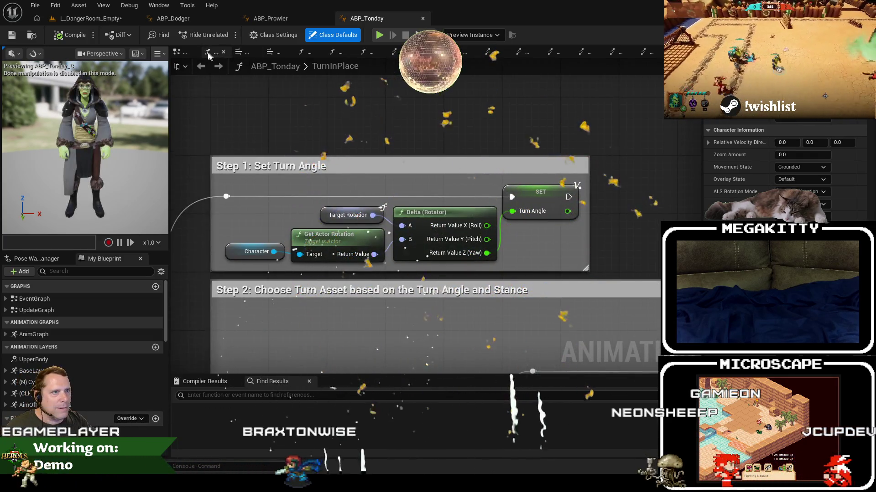
right_click(176, 53)
Close ABP_Prowler and open Tonday's TurnInPlaceImmediateCheck function graph
click(251, 119)
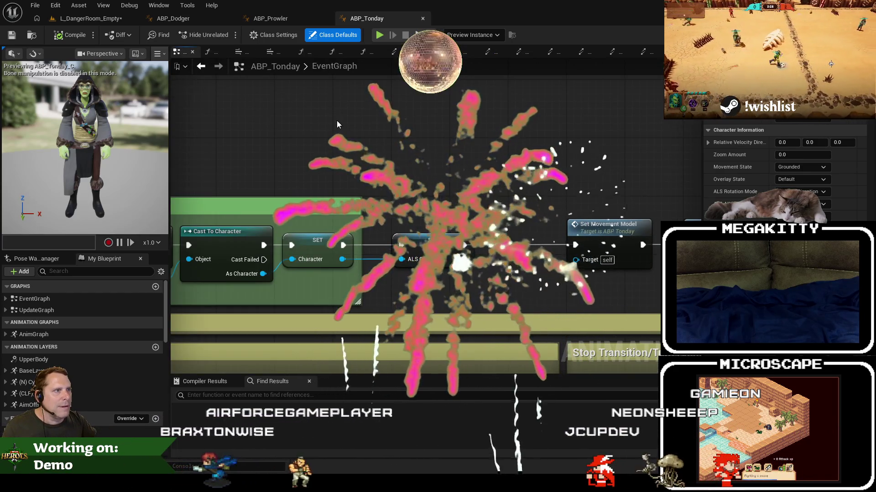
click(325, 18)
text(turni)
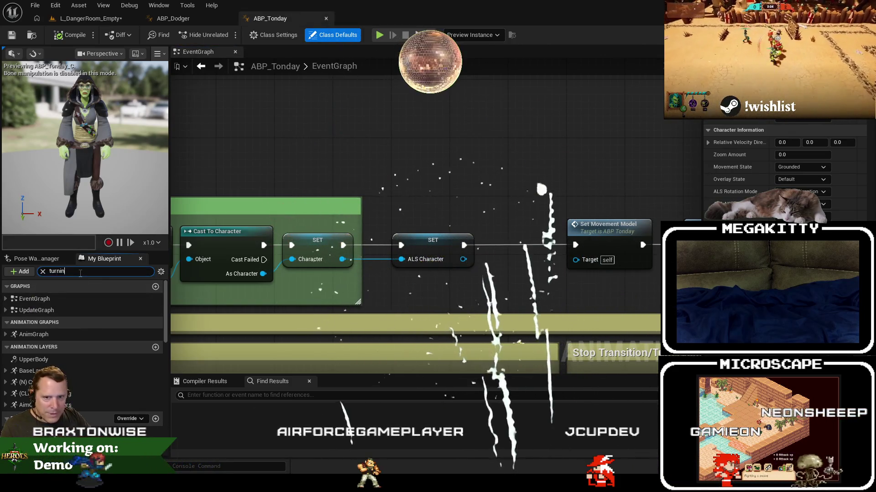
text(npl)
double_click(94, 332)
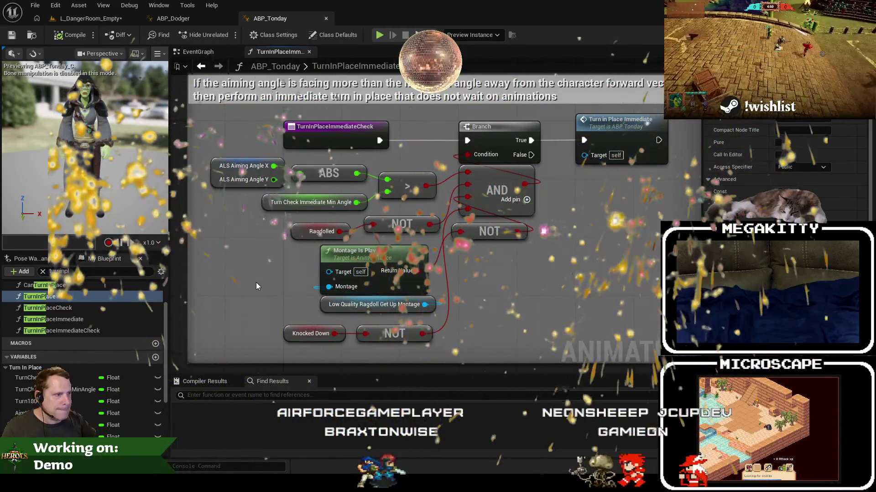
Swap the Montage Is Playing nodes for Dodger's copied Is Slot Active node, then compile ABP_Tonday
click(201, 18)
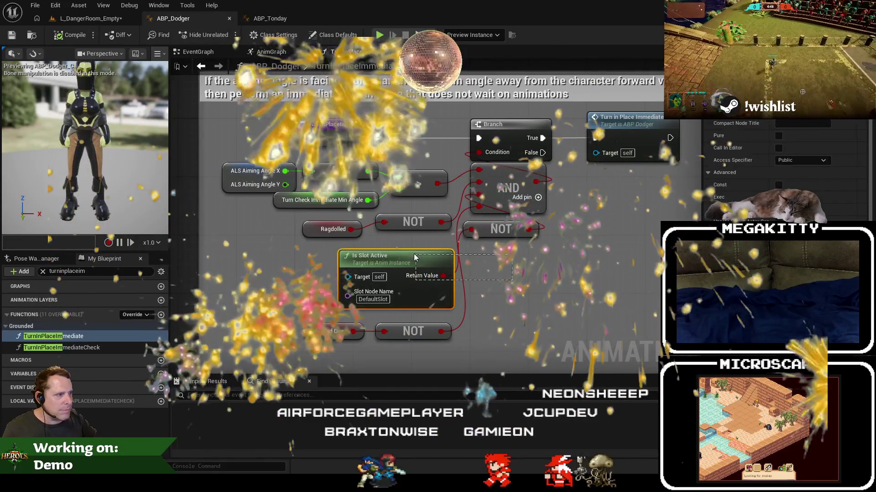
key(ctrl+c)
click(270, 18)
key(ctrl+v)
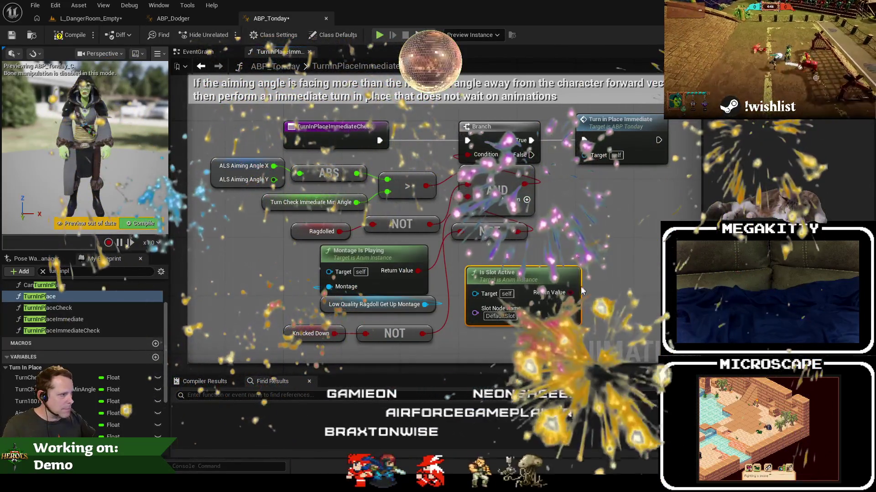
drag(425, 304, 444, 294)
key(Delete)
drag(533, 284, 386, 269)
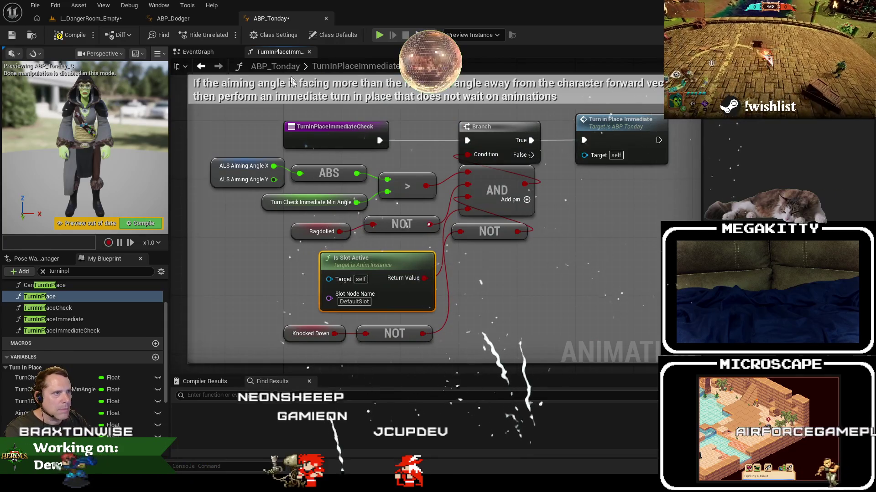
click(280, 209)
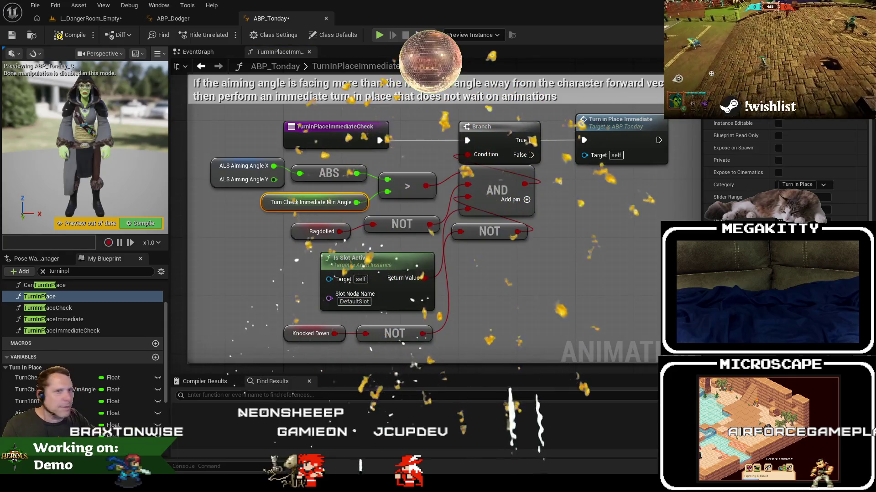
click(72, 35)
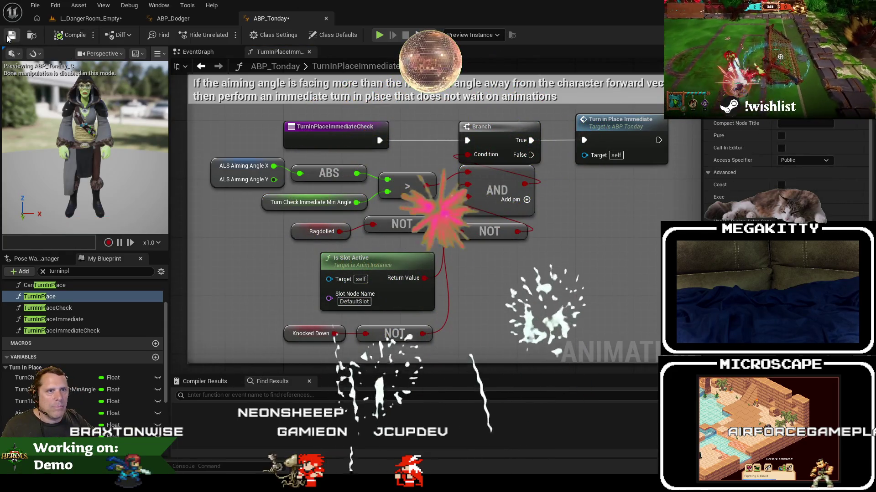
Return to the L_DangerRoom_Empty level and start a Play session
click(103, 19)
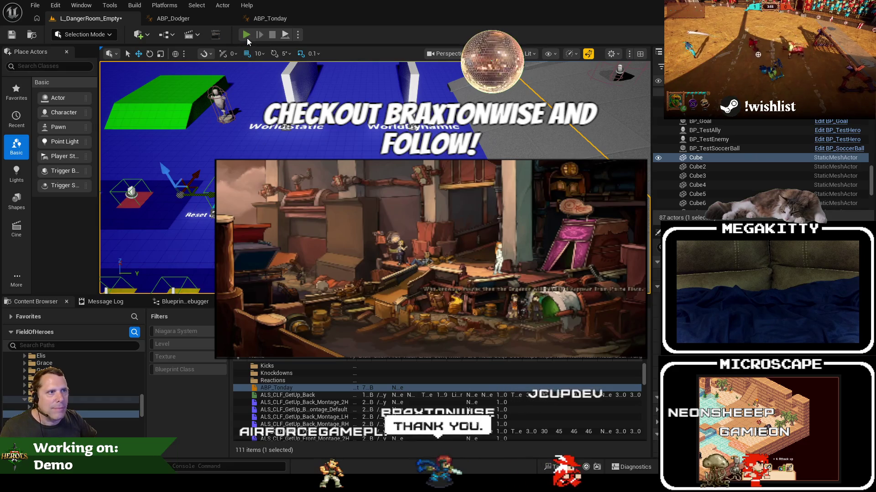
key(alt+p)
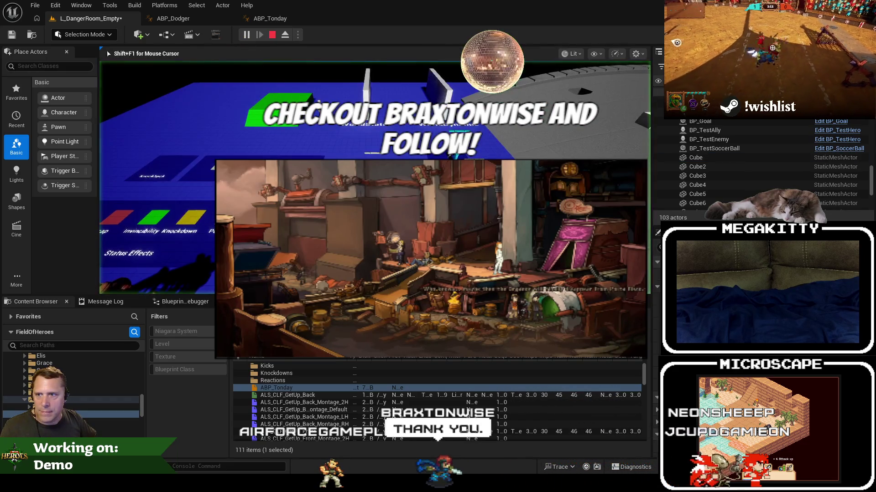